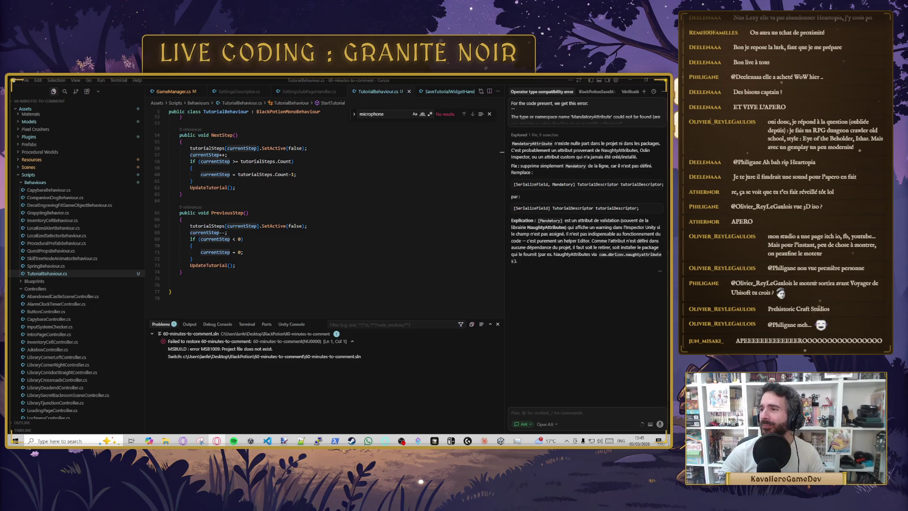
# Step: Switch from Cursor to the Opera GX browser showing the studio's itch.io page
pyautogui.hotkey('alt', 'Tab')
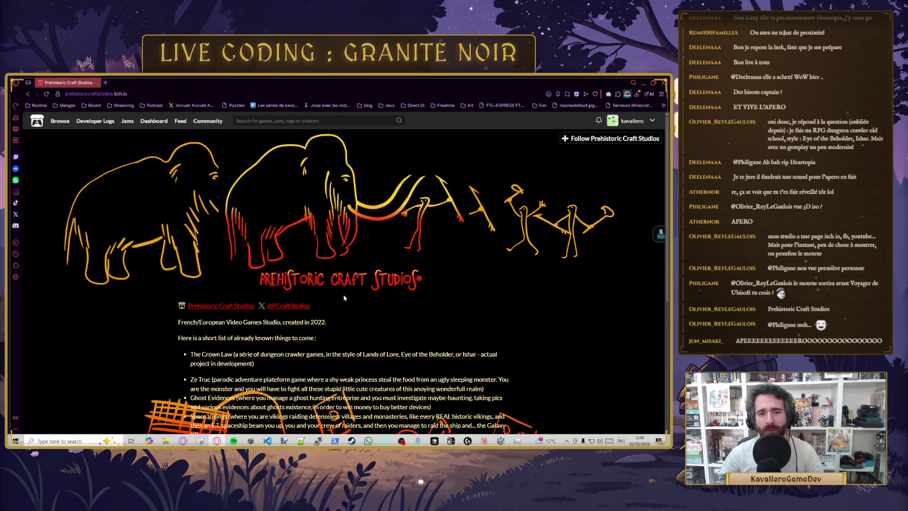
pyautogui.scroll(-2, 338, 279)
pyautogui.scroll(-2, 340, 300)
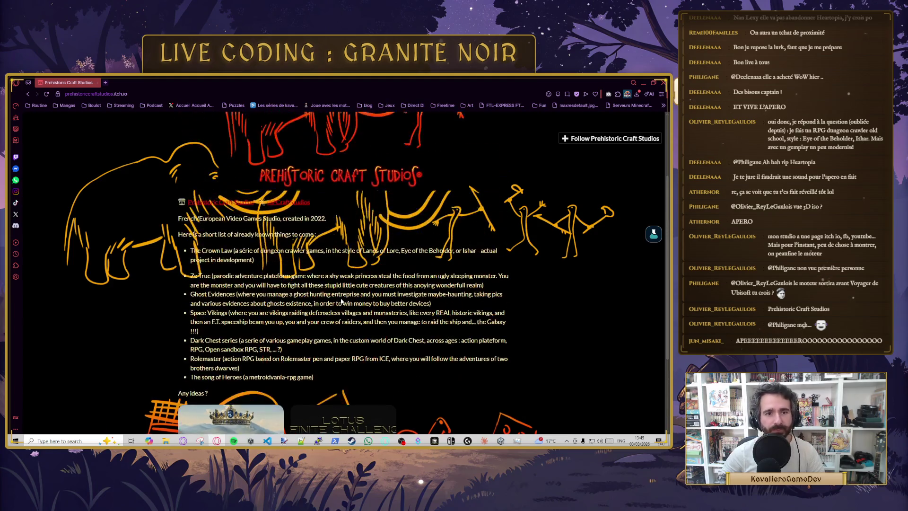
pyautogui.scroll(-1, 341, 297)
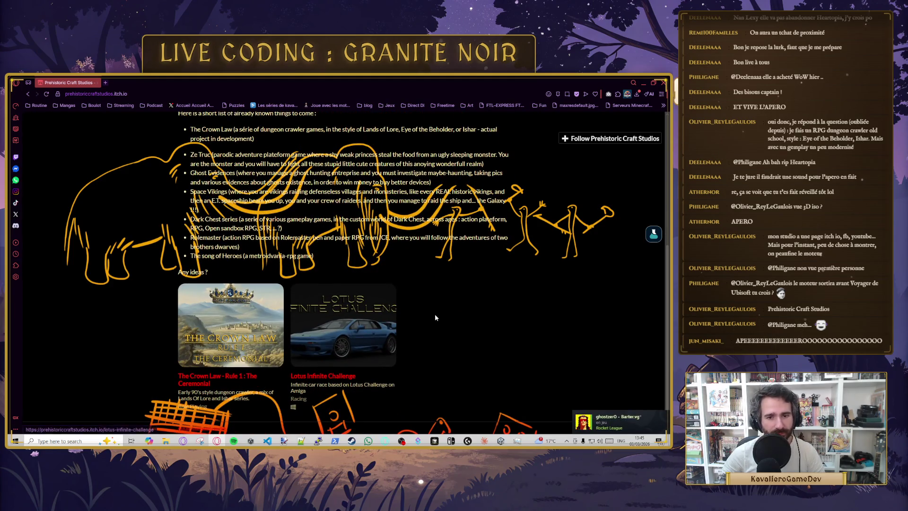
pyautogui.scroll(2, 252, 348)
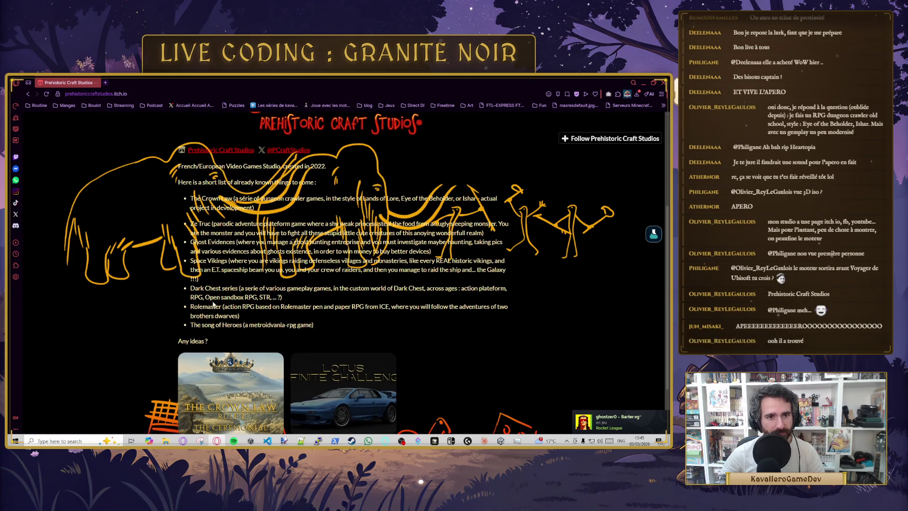
pyautogui.scroll(1, 264, 226)
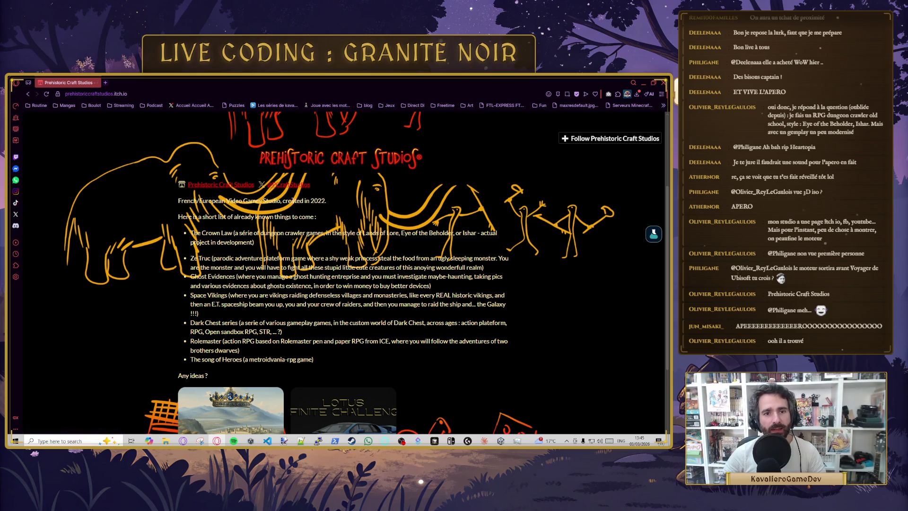
pyautogui.click(287, 185)
pyautogui.click(298, 273)
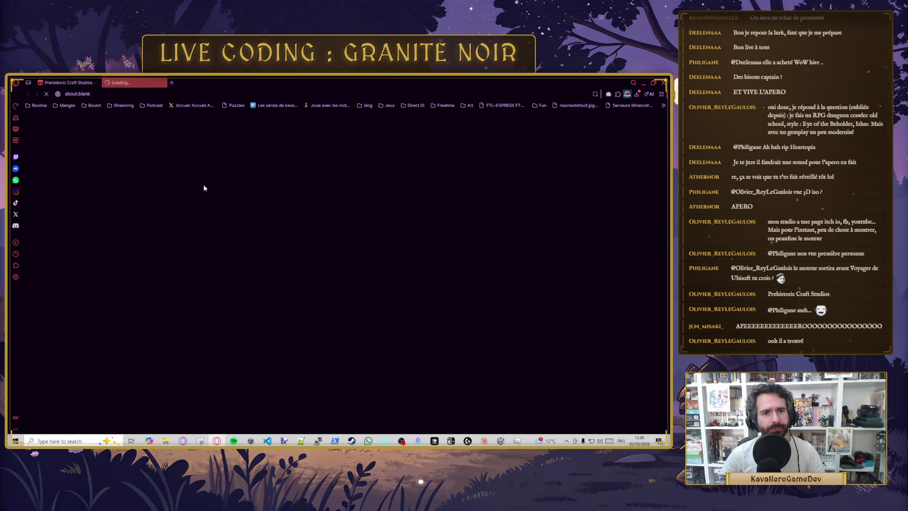
# Step: Open the studio's itch.io profile in a new tab and follow Prehistoric Craft Studios
pyautogui.click(66, 82)
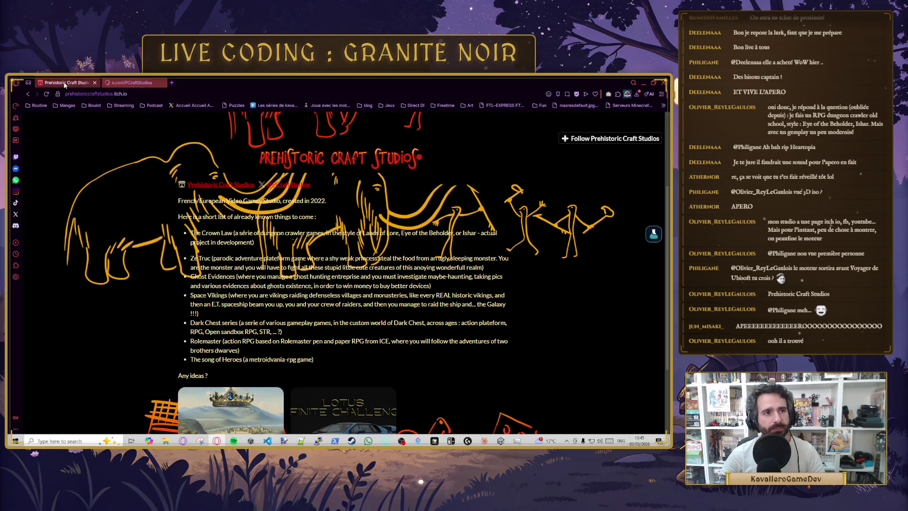
pyautogui.middleClick(189, 137)
pyautogui.click(198, 82)
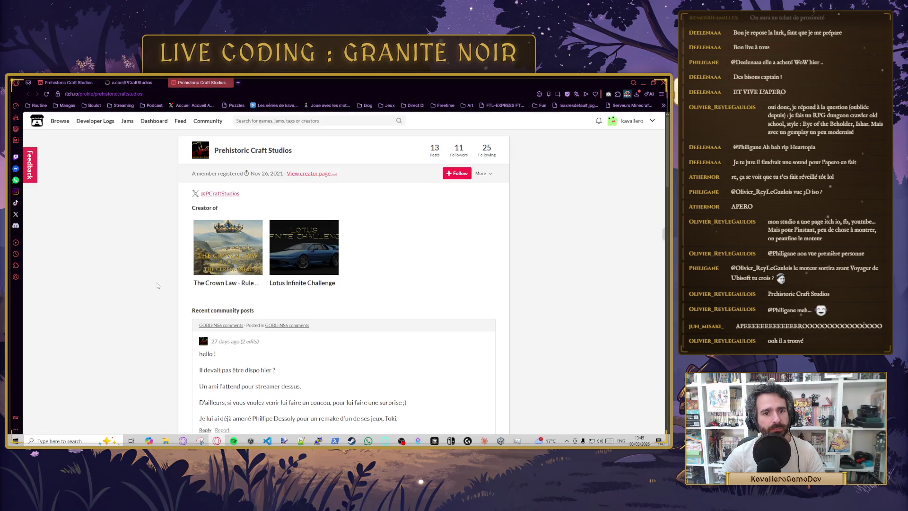
pyautogui.click(456, 173)
# Step: Follow the studio's X account, then close the X profile tab
pyautogui.click(135, 82)
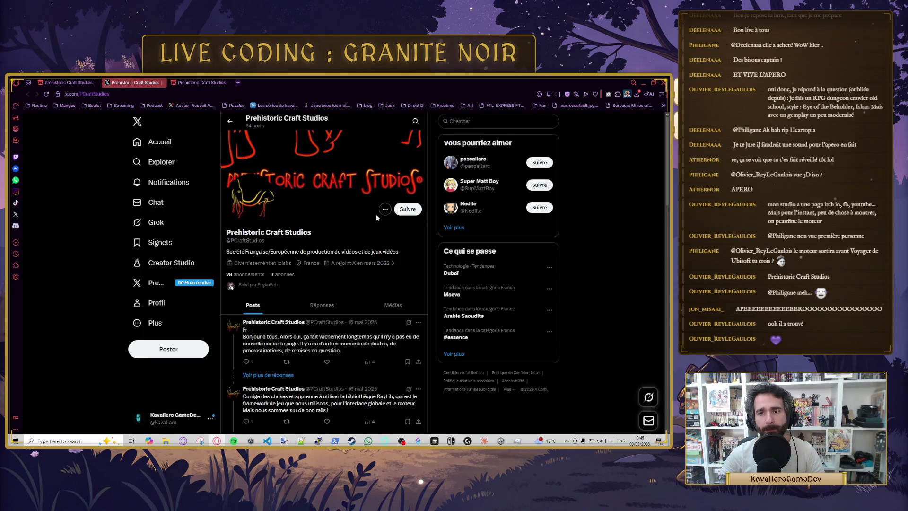
pyautogui.click(408, 209)
pyautogui.scroll(-5, 357, 274)
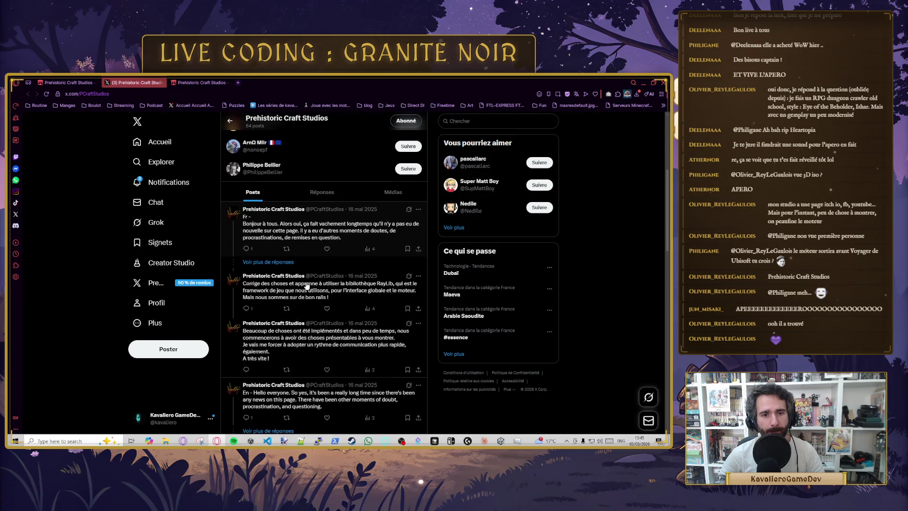
pyautogui.scroll(-1, 307, 285)
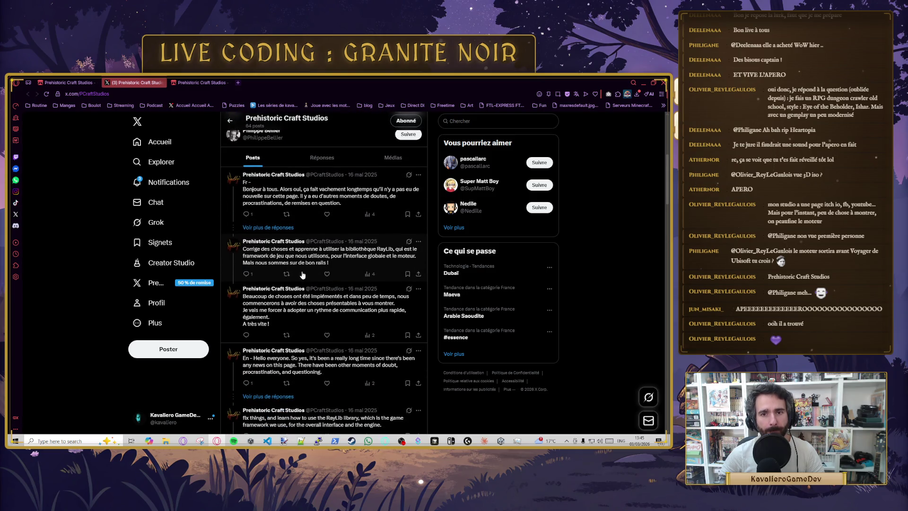
pyautogui.middleClick(140, 87)
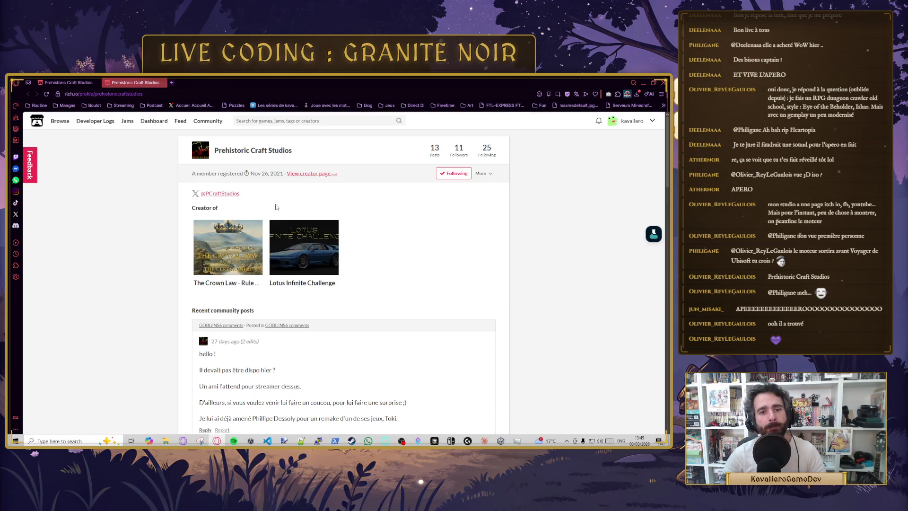
# Step: Scroll The Crown Law page down to the French VF description and highlight its opening lines
pyautogui.scroll(-4, 355, 272)
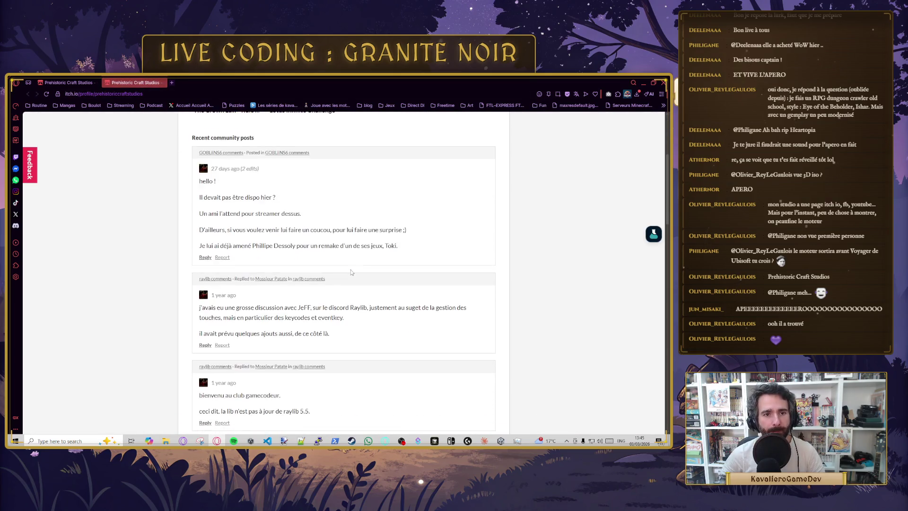
pyautogui.scroll(4, 284, 255)
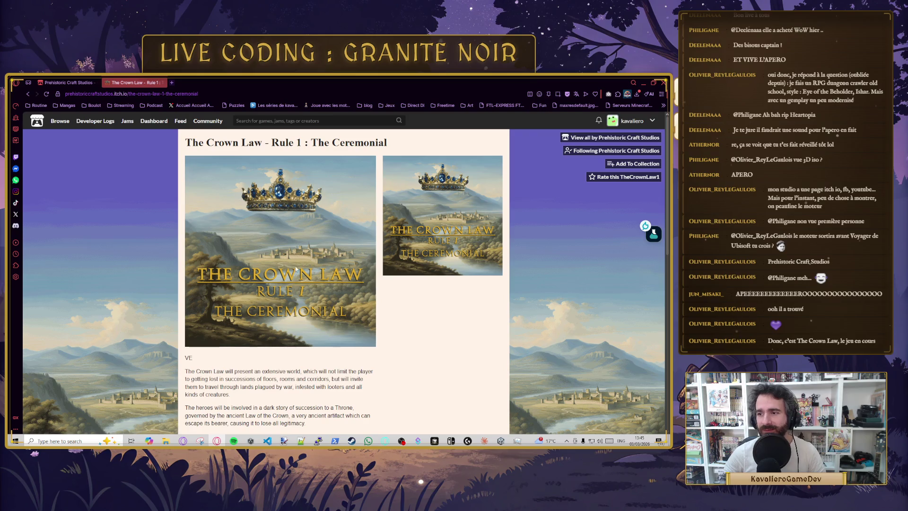
pyautogui.scroll(-3, 347, 302)
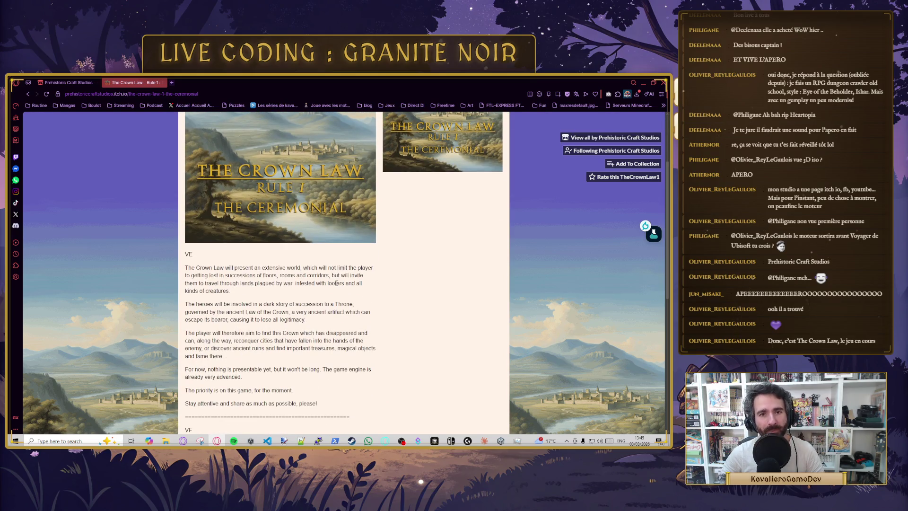
pyautogui.scroll(-4, 336, 283)
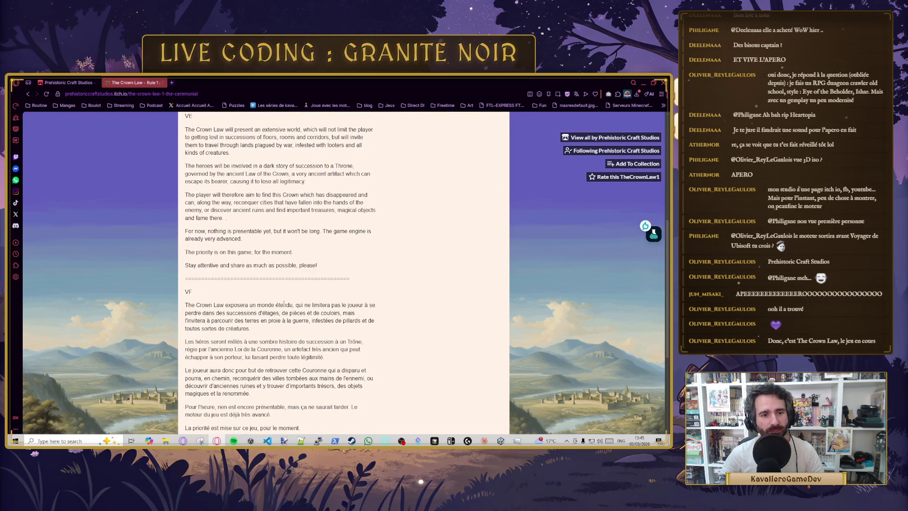
pyautogui.scroll(-2, 284, 304)
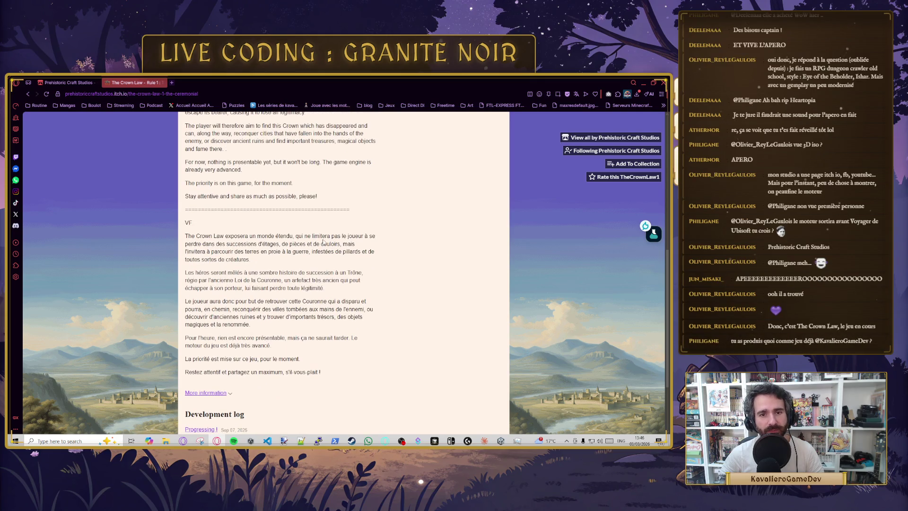
pyautogui.scroll(-1, 338, 279)
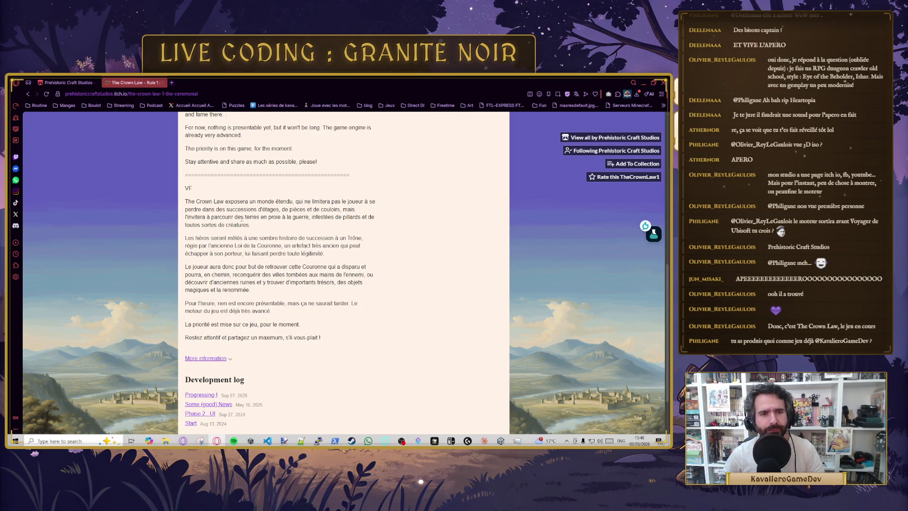
pyautogui.moveTo(231, 201); pyautogui.dragTo(316, 210)
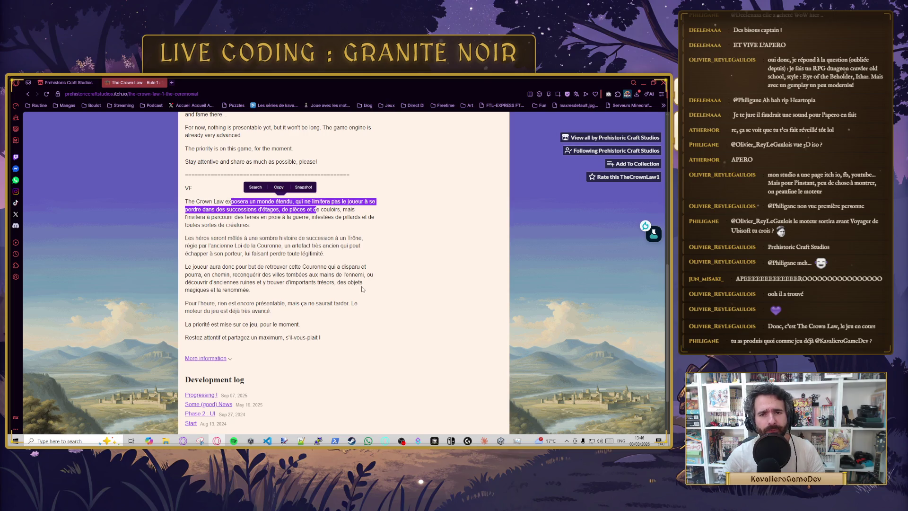
pyautogui.scroll(-1, 348, 279)
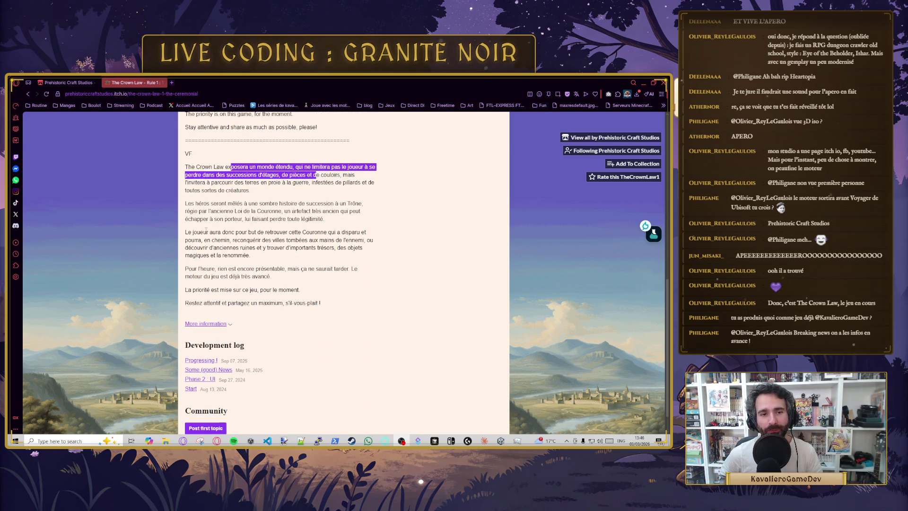
pyautogui.moveTo(185, 166)
pyautogui.mouseDown()
pyautogui.moveTo(385, 172)
pyautogui.moveTo(222, 183)
pyautogui.moveTo(340, 176)
pyautogui.moveTo(306, 192)
pyautogui.moveTo(301, 184)
pyautogui.moveTo(336, 183)
pyautogui.moveTo(263, 194)
pyautogui.mouseUp()
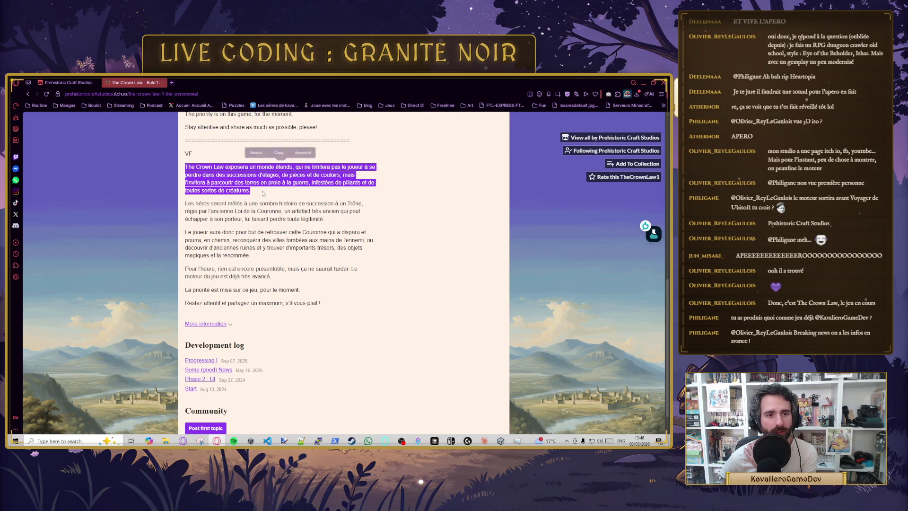
pyautogui.moveTo(185, 204); pyautogui.dragTo(315, 205)
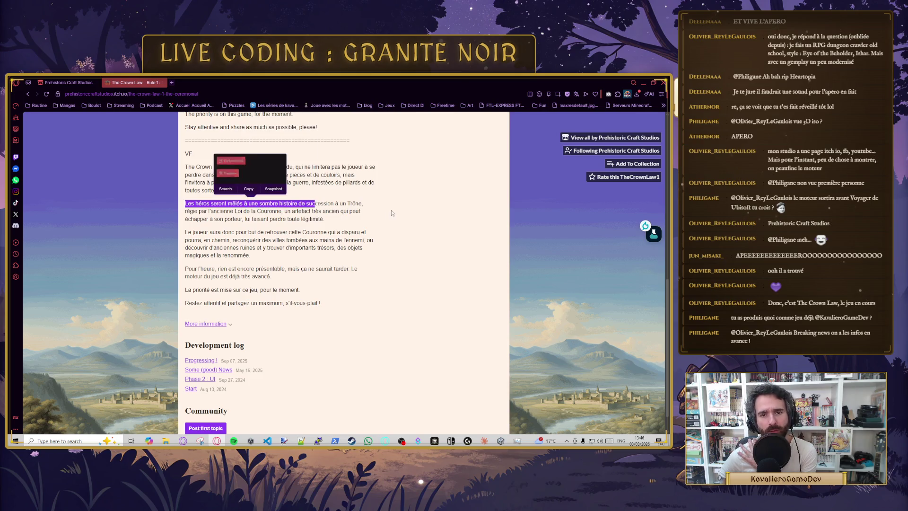
# Step: Highlight the description's phrases about the ancient artefact, legitimacy and recovering the Crown
pyautogui.scroll(-1, 339, 263)
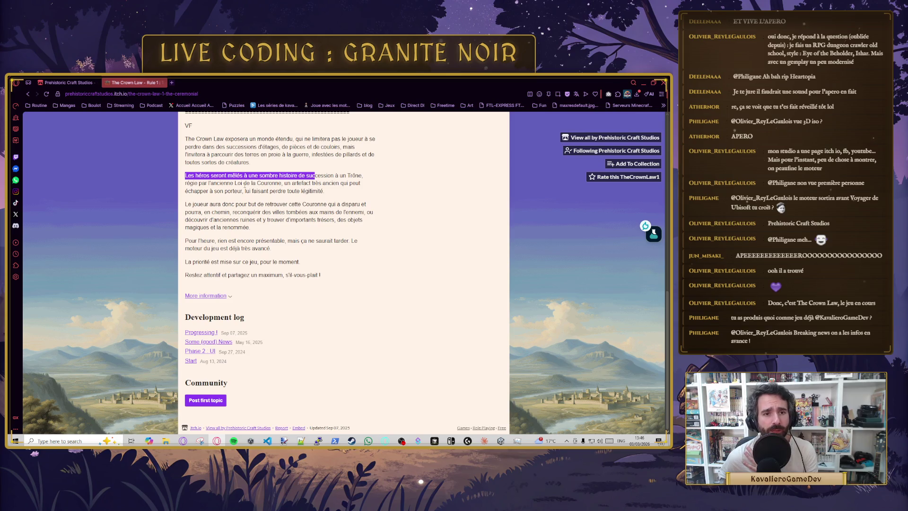
pyautogui.moveTo(284, 183); pyautogui.dragTo(354, 194)
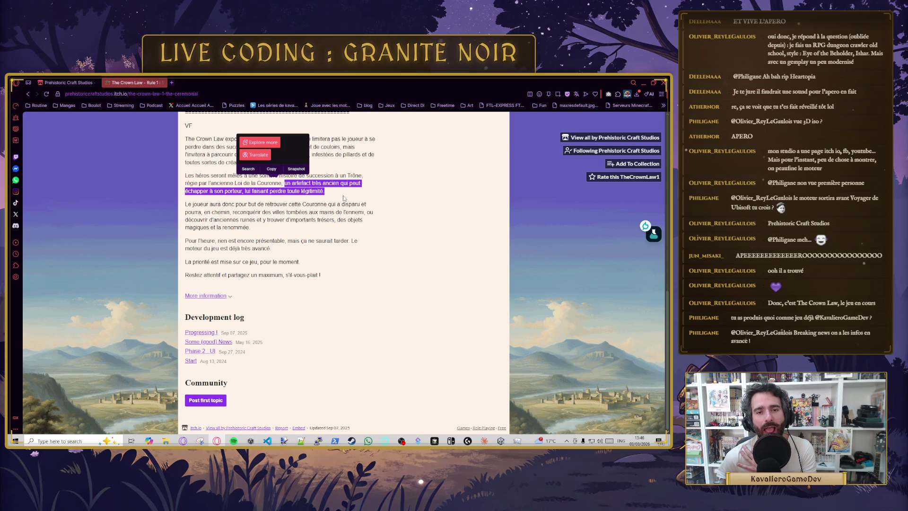
pyautogui.click(326, 193)
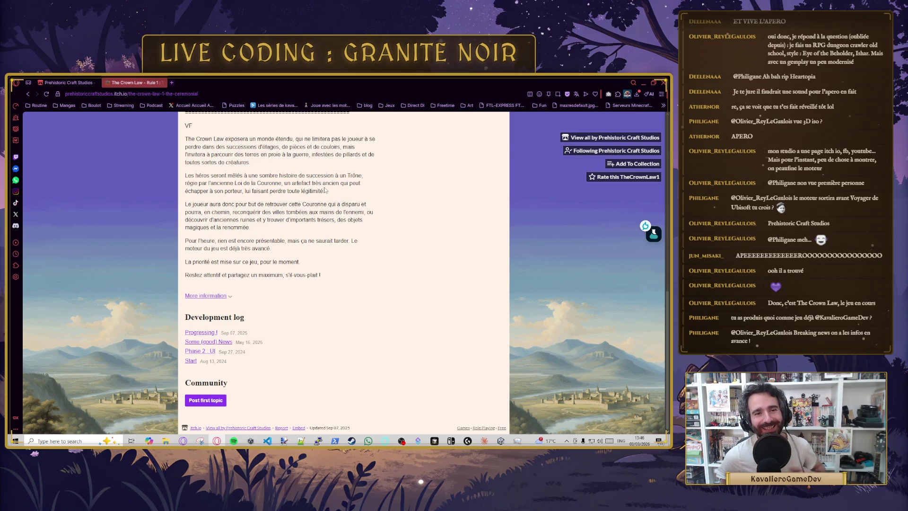
pyautogui.moveTo(253, 191)
pyautogui.mouseDown()
pyautogui.moveTo(342, 182)
pyautogui.moveTo(343, 198)
pyautogui.mouseUp()
pyautogui.click(341, 193)
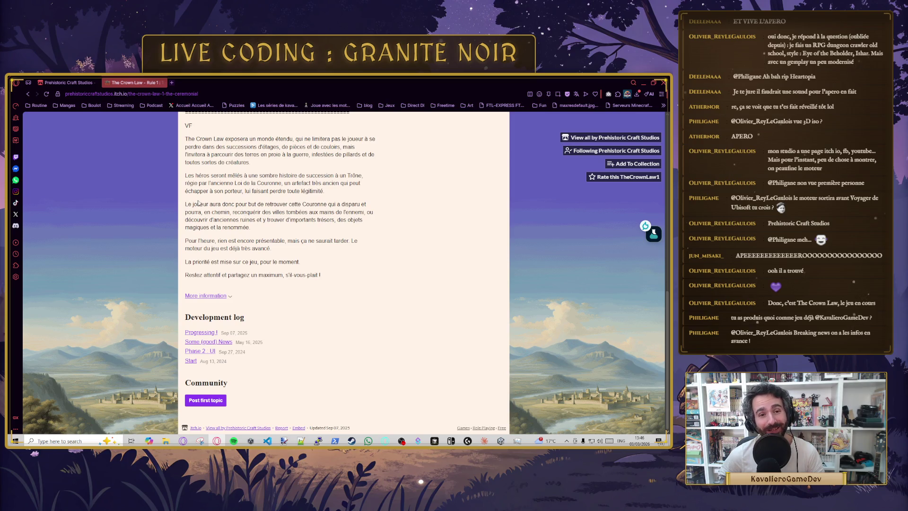
pyautogui.moveTo(185, 205)
pyautogui.mouseDown()
pyautogui.moveTo(360, 213)
pyautogui.moveTo(233, 217)
pyautogui.moveTo(336, 220)
pyautogui.moveTo(253, 228)
pyautogui.moveTo(284, 239)
pyautogui.moveTo(270, 230)
pyautogui.moveTo(216, 238)
pyautogui.moveTo(294, 242)
pyautogui.moveTo(272, 248)
pyautogui.mouseUp()
pyautogui.click(347, 246)
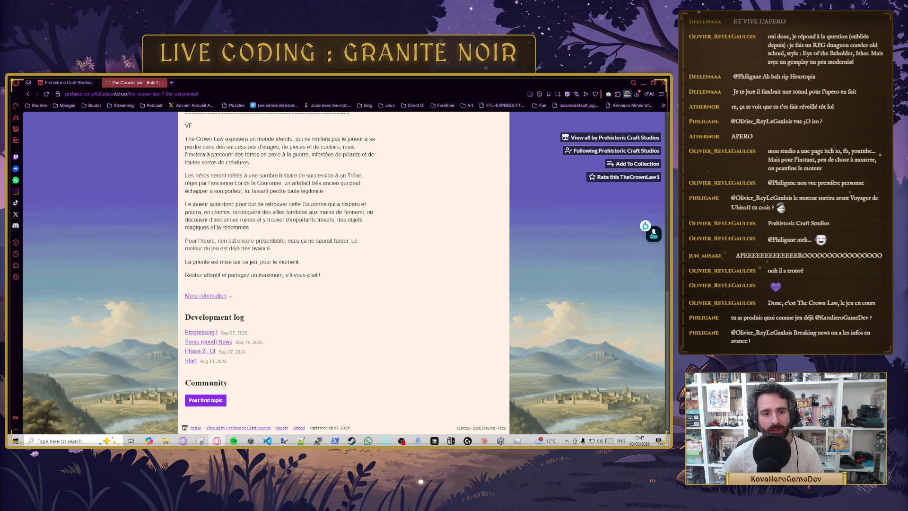
# Step: Highlight the lines about the game's priority and closing sentence, then switch to Steam
pyautogui.moveTo(185, 261); pyautogui.dragTo(318, 262)
pyautogui.keyDown('shift'); pyautogui.click(339, 274); pyautogui.keyUp('shift')
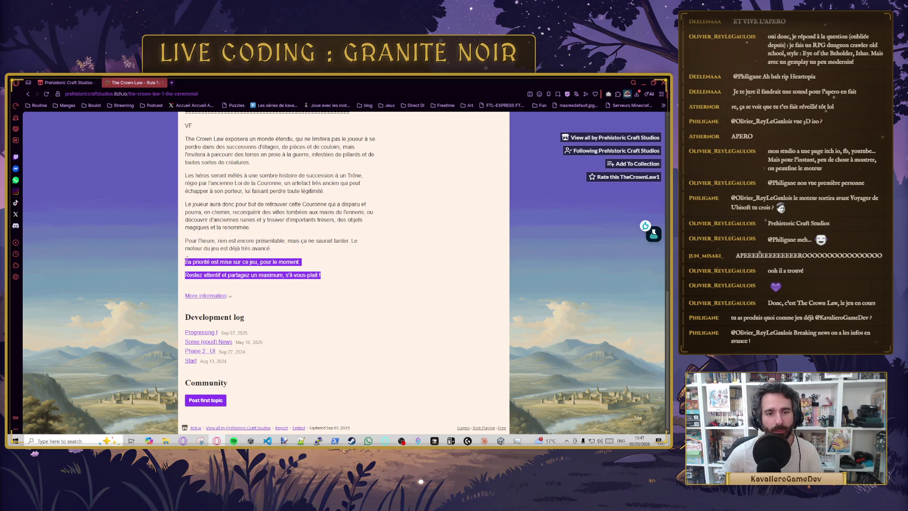
pyautogui.moveTo(209, 274); pyautogui.dragTo(271, 274)
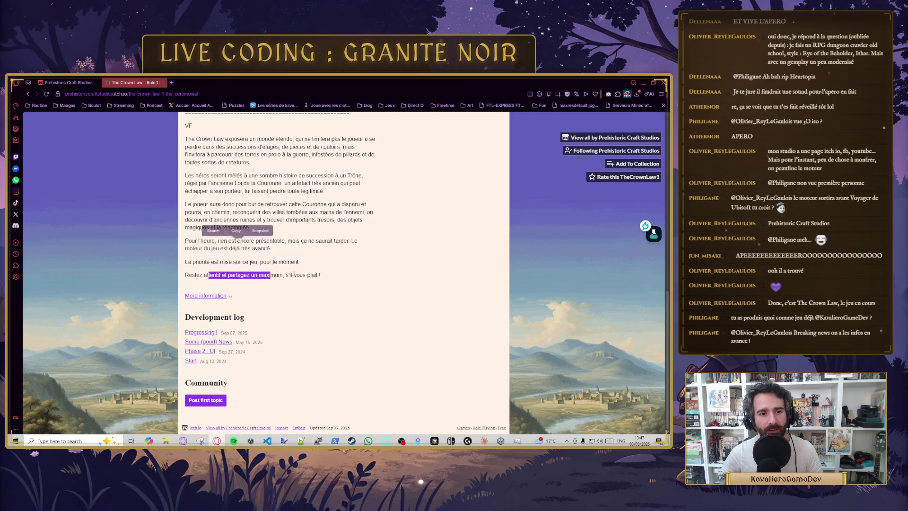
pyautogui.click(331, 276)
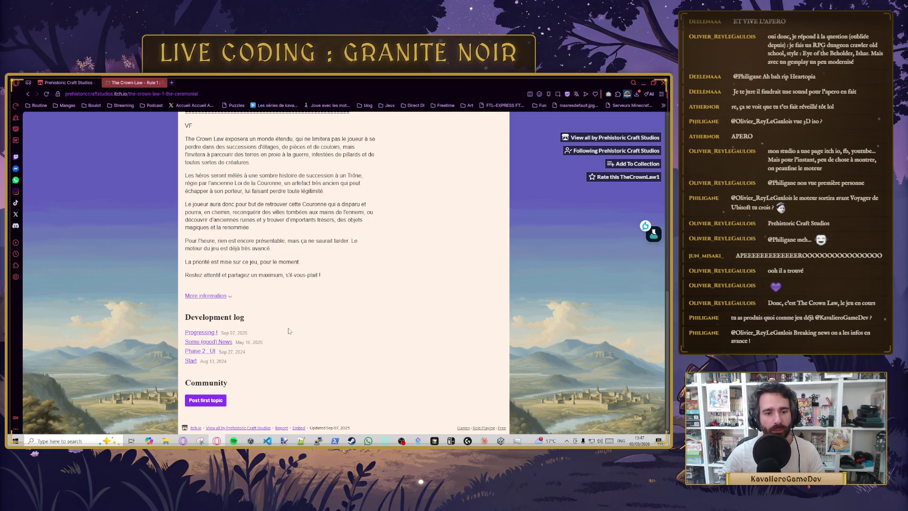
pyautogui.scroll(15, 289, 331)
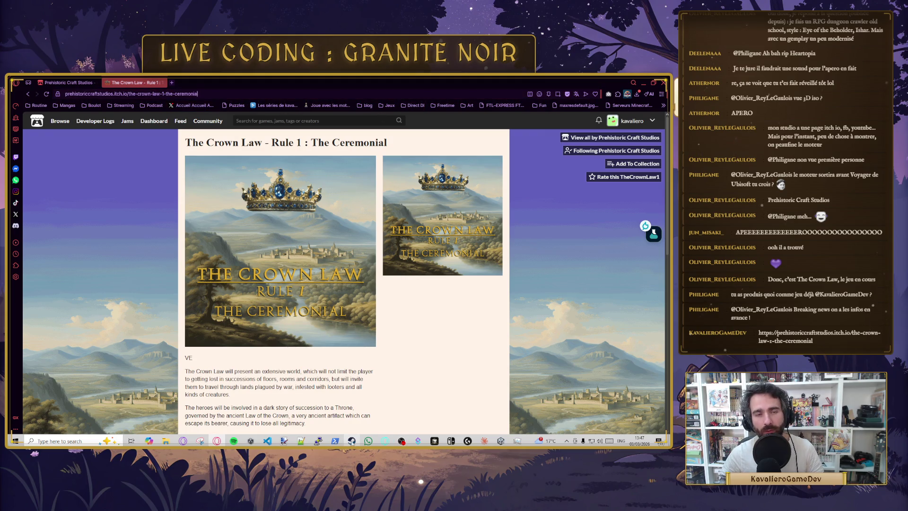
pyautogui.click(351, 441)
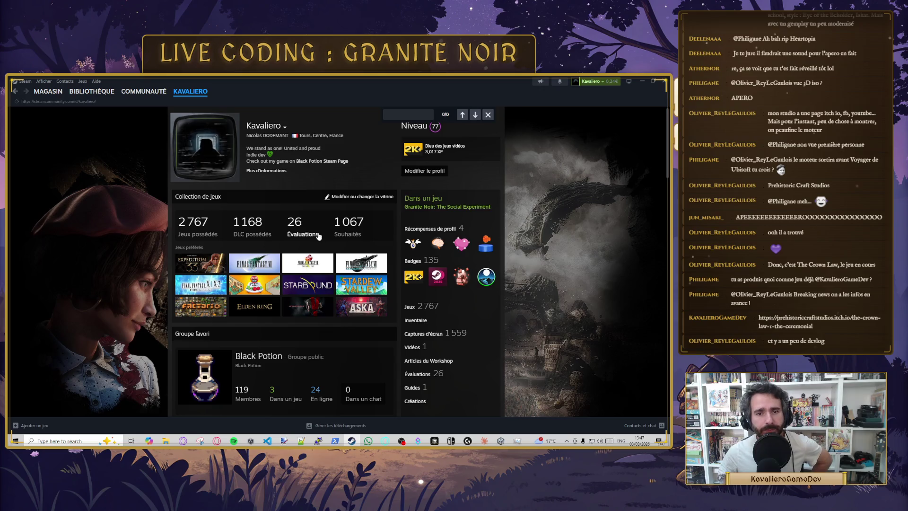
# Step: Open Granite Noir's community hub from recent activity, then go to the library home
pyautogui.write('m')
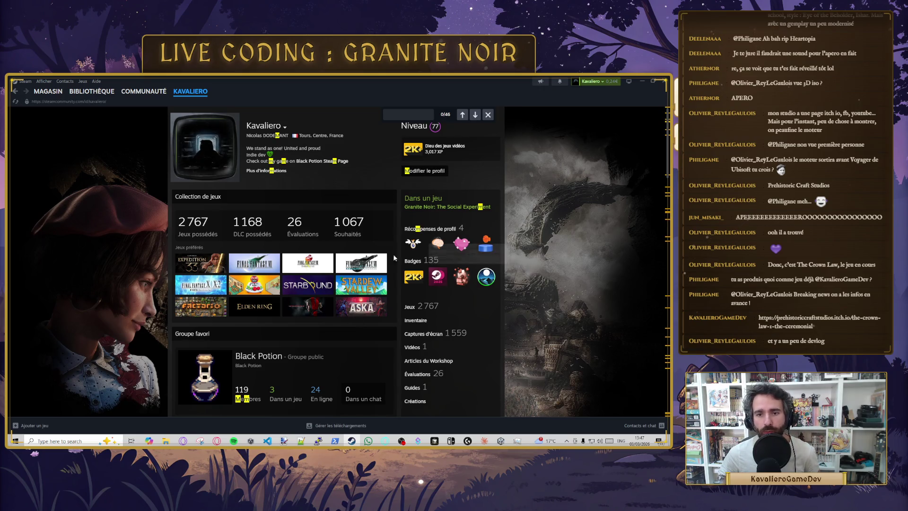
pyautogui.scroll(-5, 303, 339)
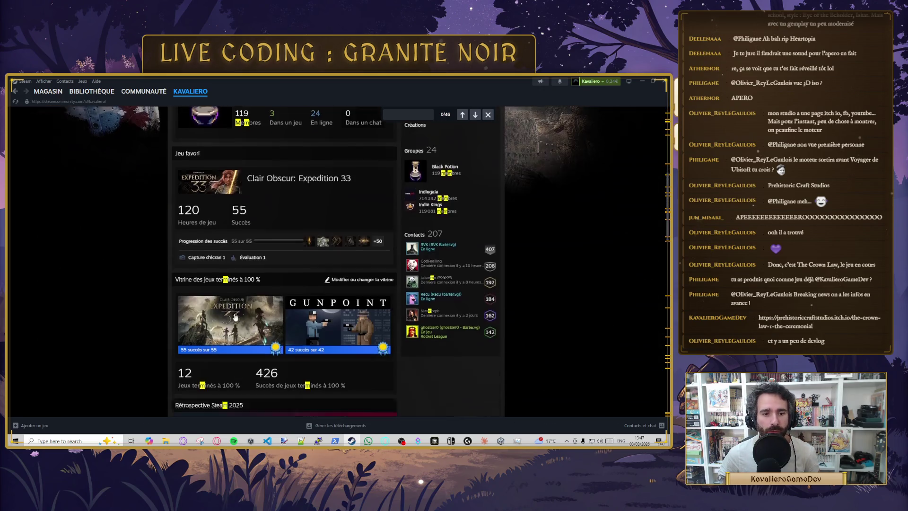
pyautogui.scroll(-7, 235, 318)
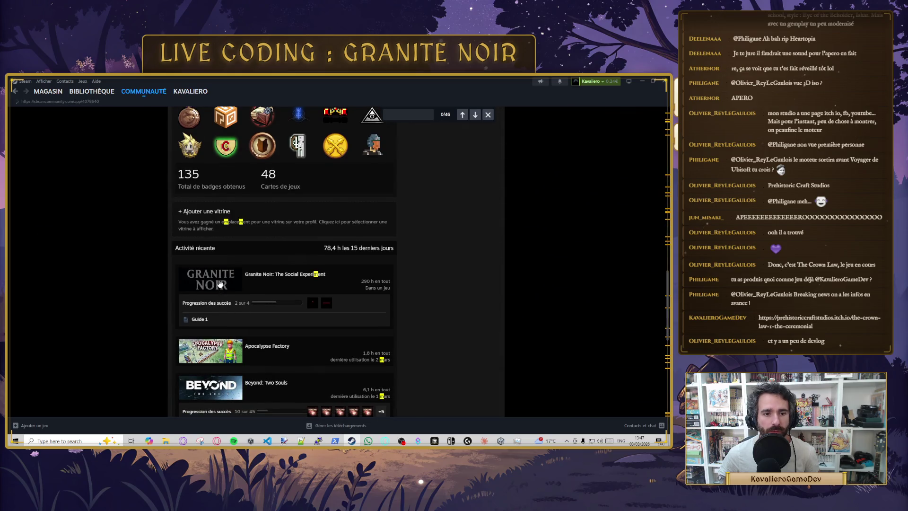
pyautogui.click(219, 283)
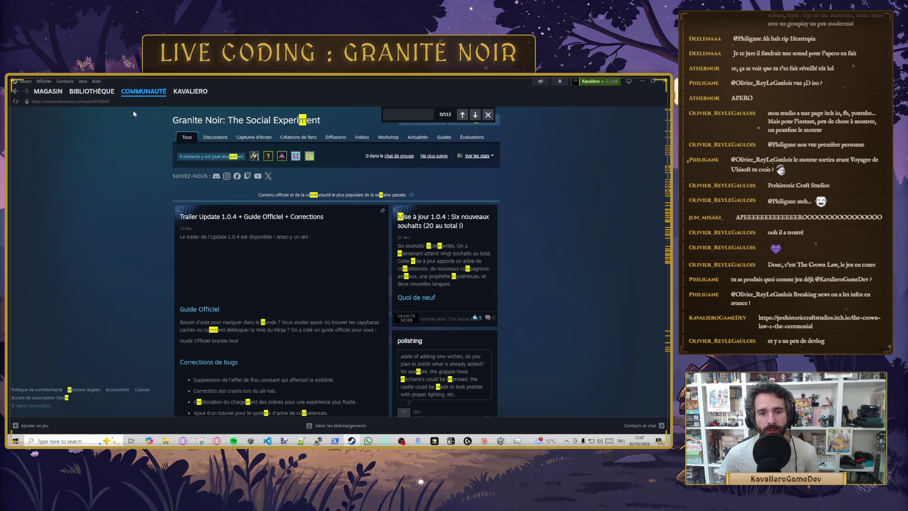
pyautogui.click(88, 104)
pyautogui.scroll(-1, 203, 237)
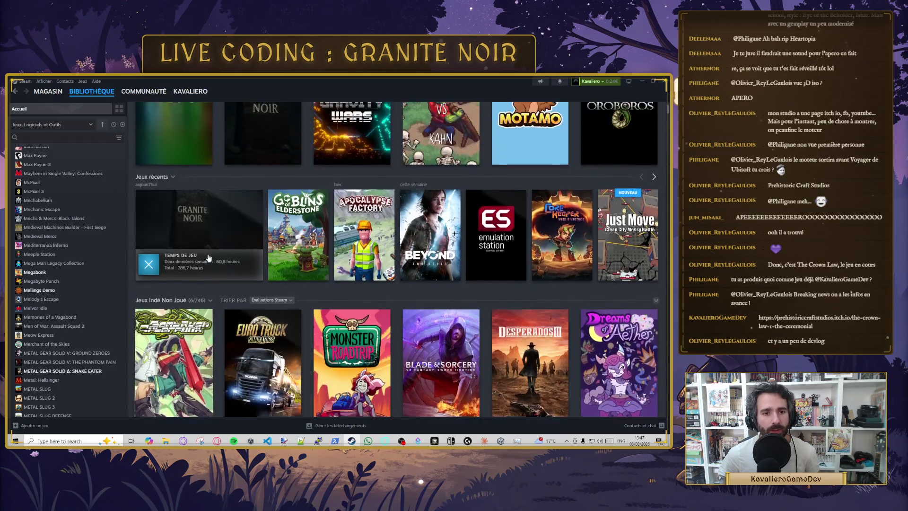
# Step: Open Granite Noir's store page from the library and play its second trailer
pyautogui.click(203, 250)
pyautogui.click(170, 245)
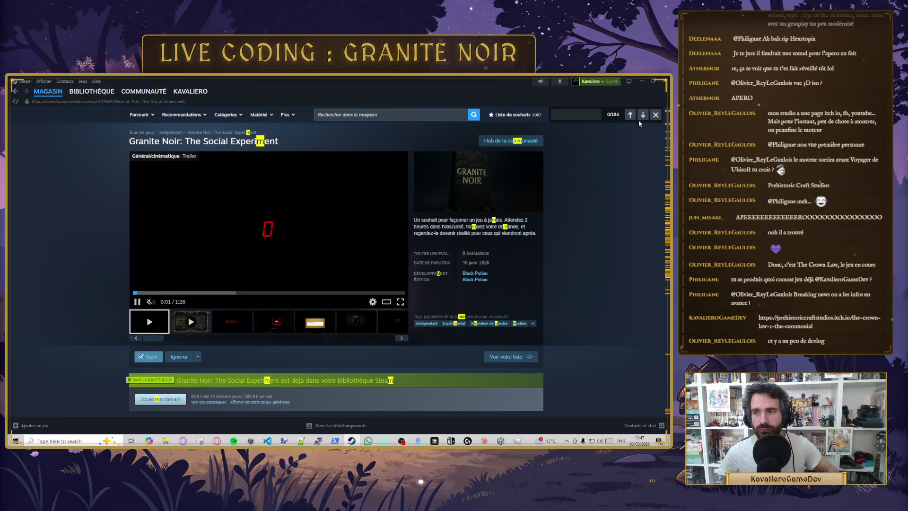
pyautogui.click(655, 116)
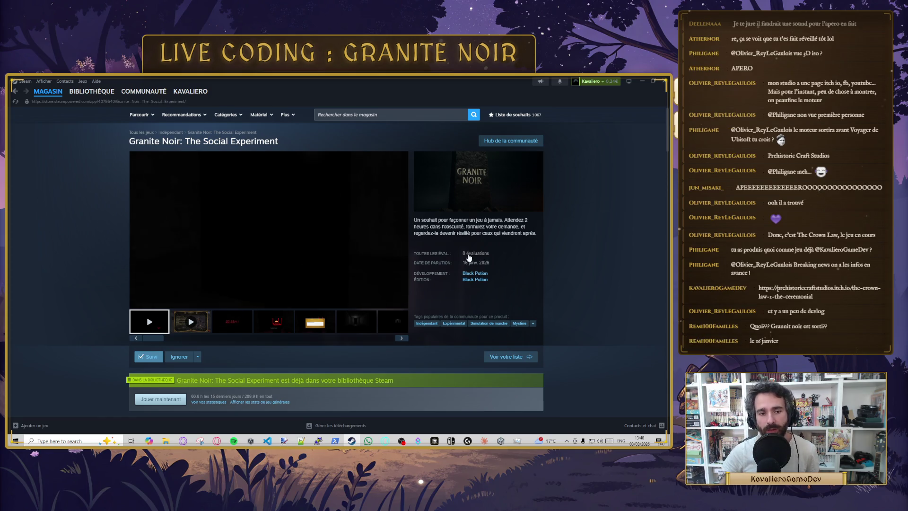
pyautogui.click(206, 321)
pyautogui.moveTo(484, 256)
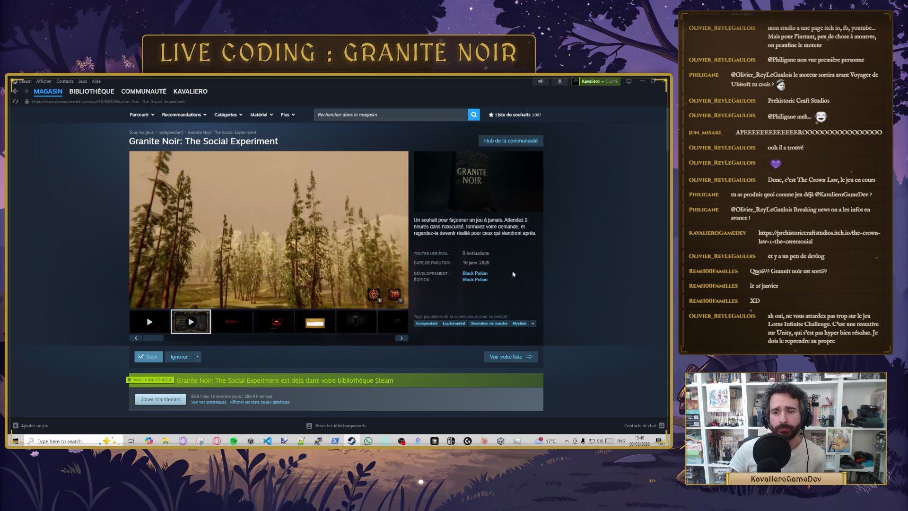
# Step: Browse the Black Potion developer page's five new releases, then focus the store search
pyautogui.click(475, 273)
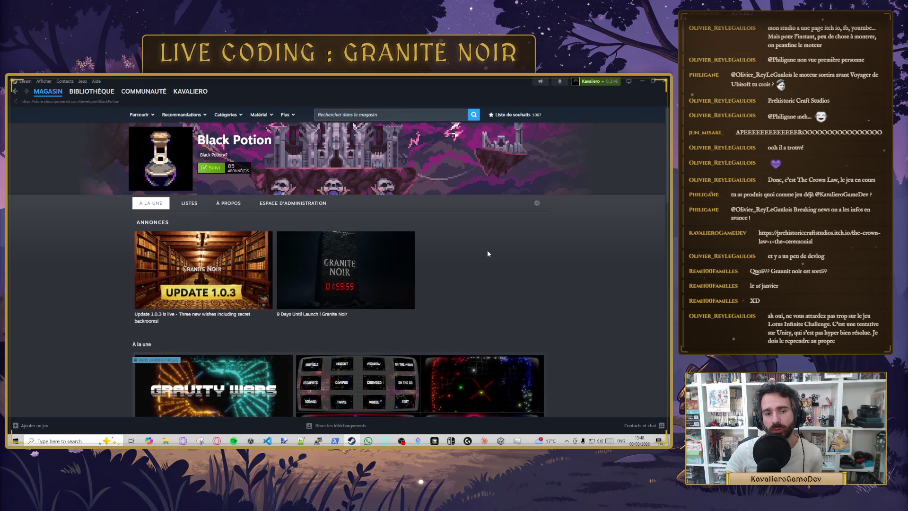
pyautogui.scroll(-4, 488, 254)
pyautogui.scroll(2, 567, 210)
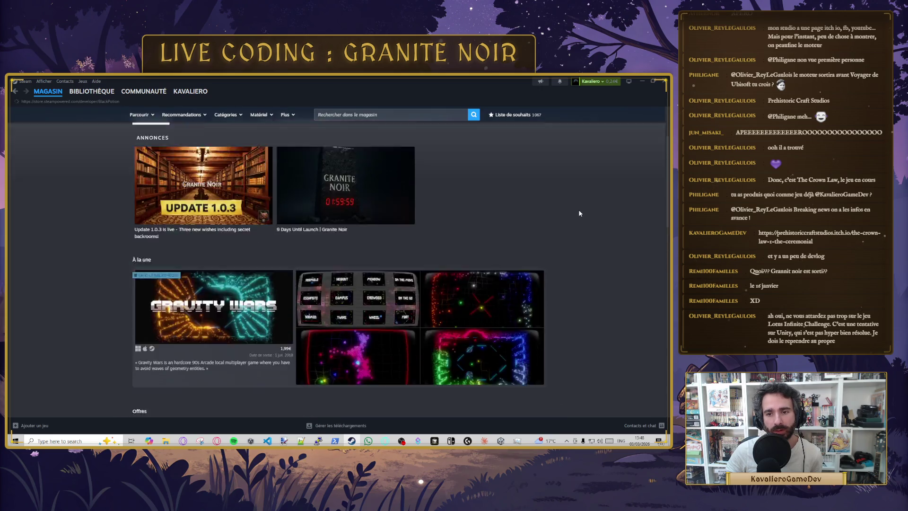
pyautogui.scroll(-5, 574, 205)
pyautogui.scroll(5, 574, 206)
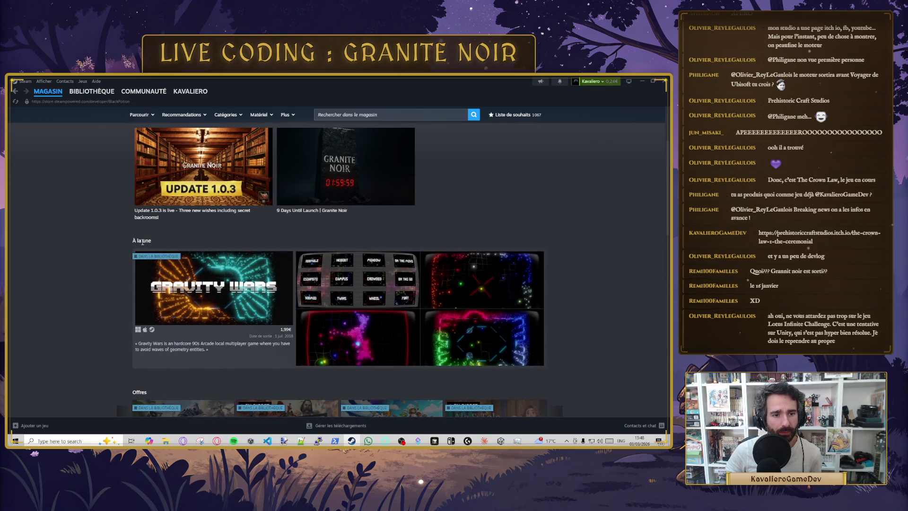
pyautogui.scroll(-10, 142, 242)
pyautogui.scroll(2, 250, 222)
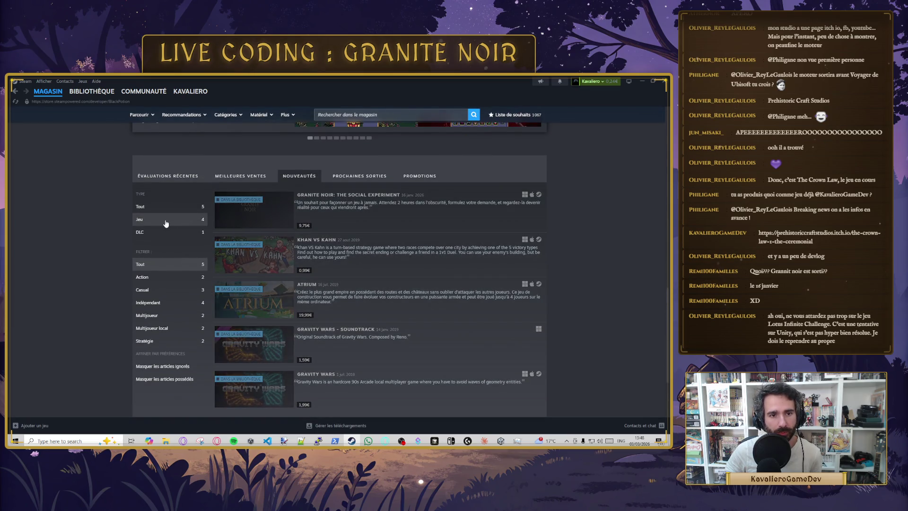
pyautogui.scroll(-1, 290, 237)
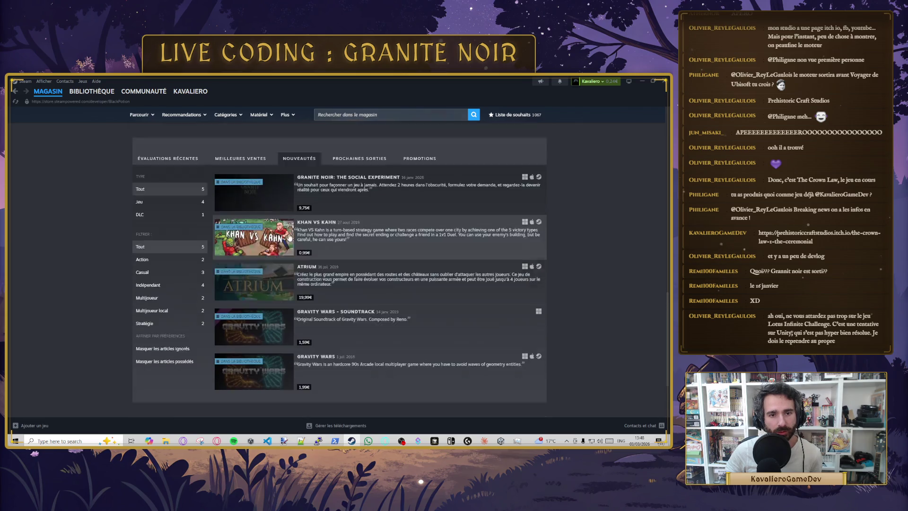
pyautogui.scroll(-2, 290, 237)
pyautogui.scroll(3, 346, 276)
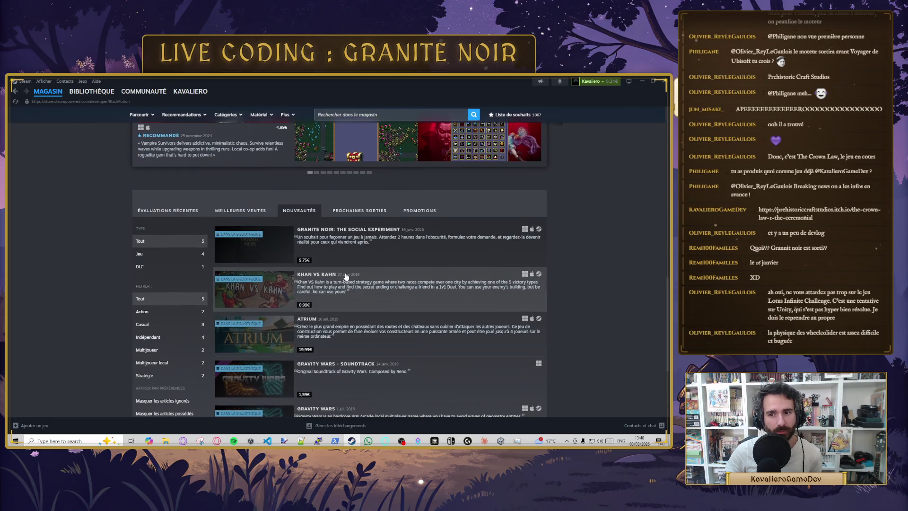
pyautogui.scroll(-3, 289, 200)
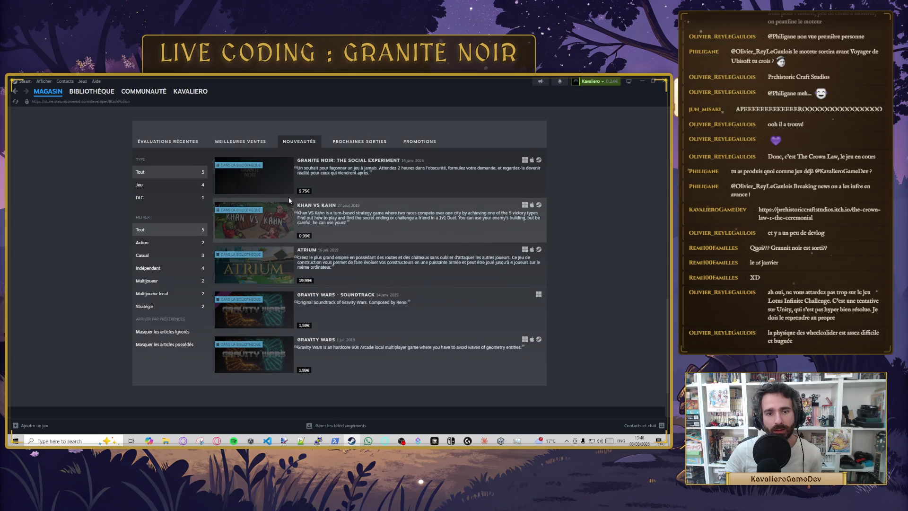
pyautogui.scroll(2, 290, 200)
pyautogui.click(404, 116)
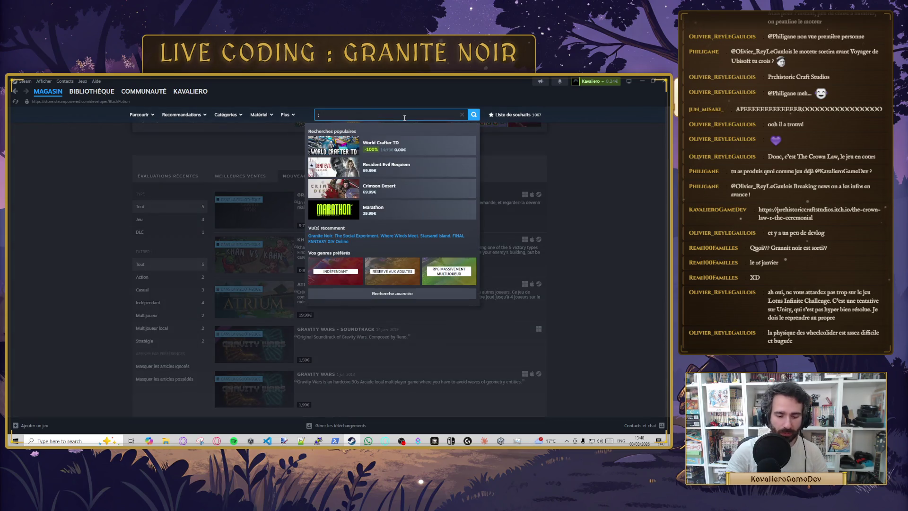
# Step: Search the store for Motamo and open its store page
pyautogui.press('BackSpace')
pyautogui.press('BackSpace')
pyautogui.press('BackSpace')
pyautogui.press('BackSpace')
pyautogui.write('moto')
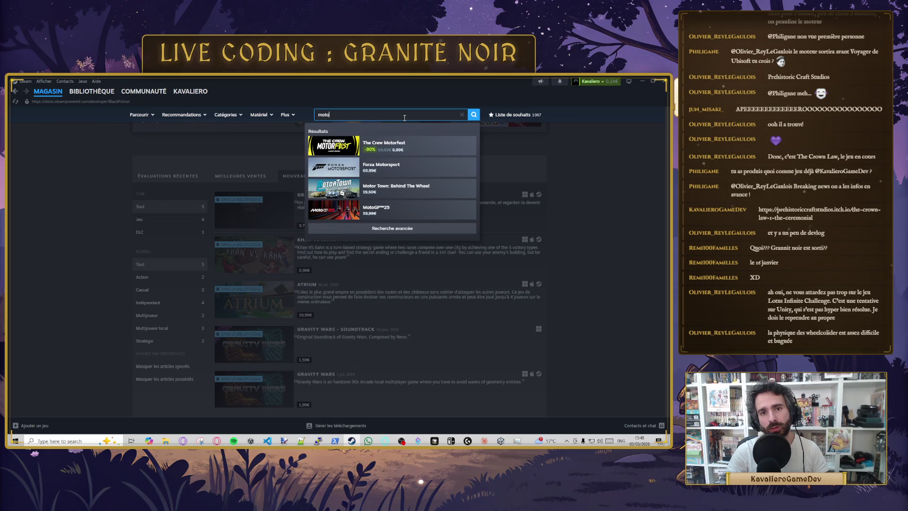
pyautogui.write('amo')
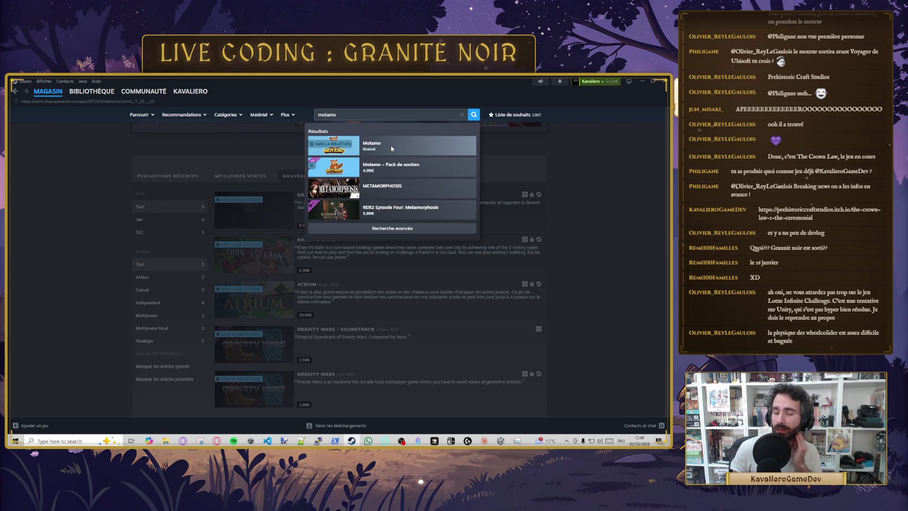
pyautogui.click(391, 148)
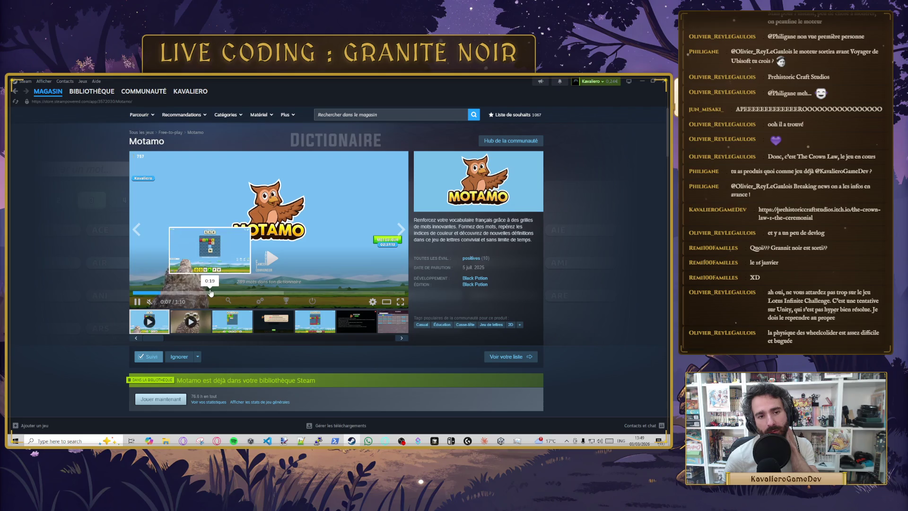
# Step: Skip through Motamo's trailer and view the Definitions Maison and word-grid screenshots
pyautogui.click(200, 293)
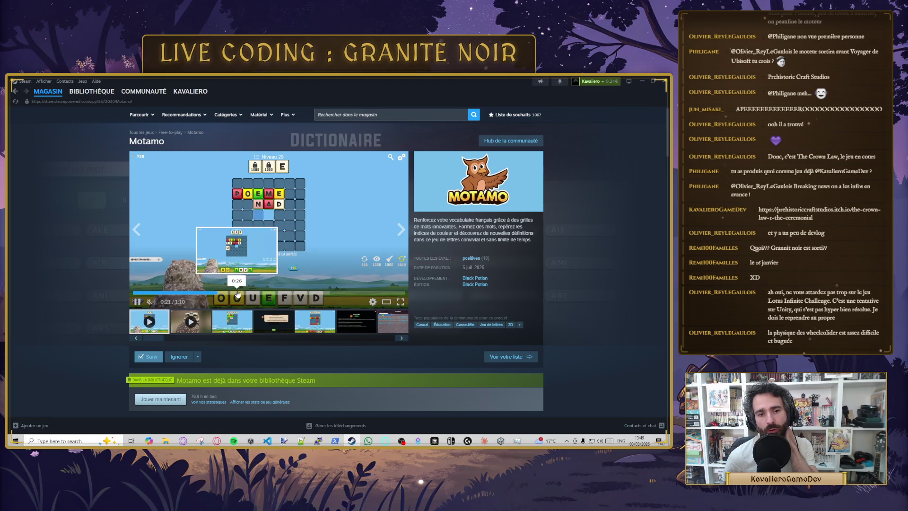
pyautogui.click(293, 294)
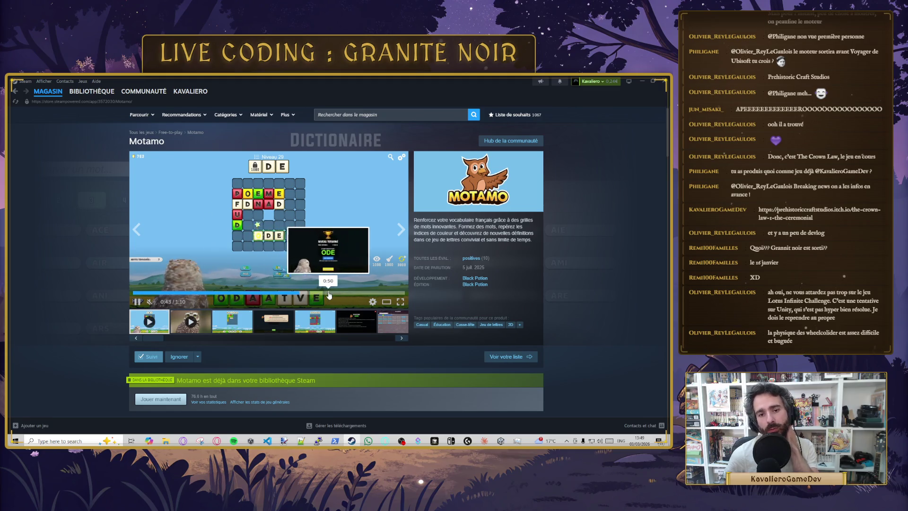
pyautogui.click(329, 294)
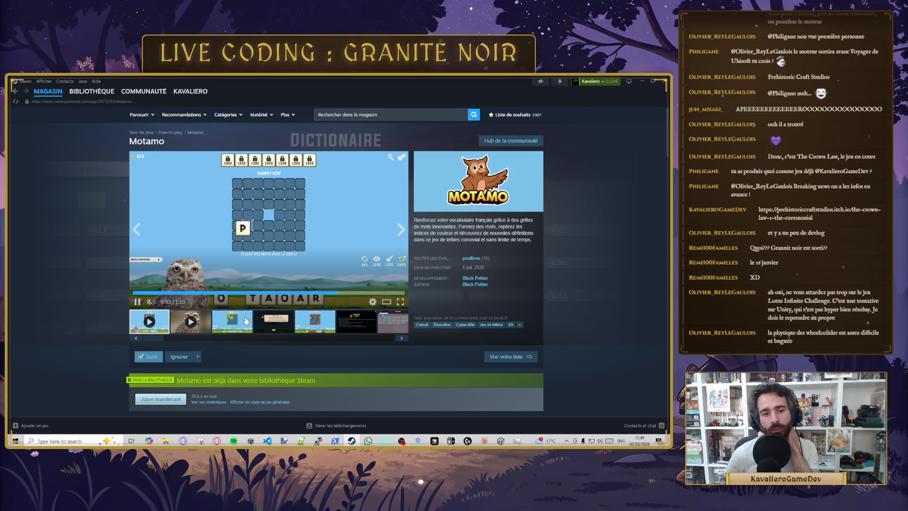
pyautogui.click(357, 321)
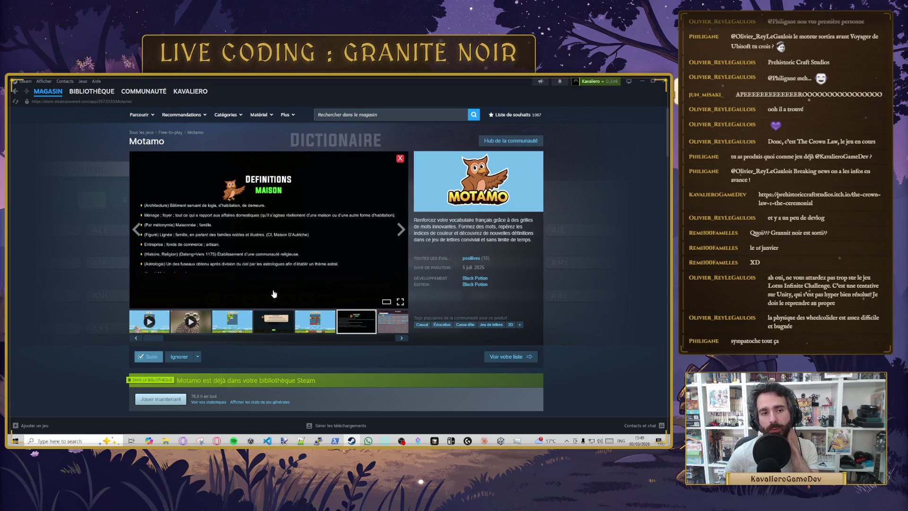
pyautogui.click(318, 325)
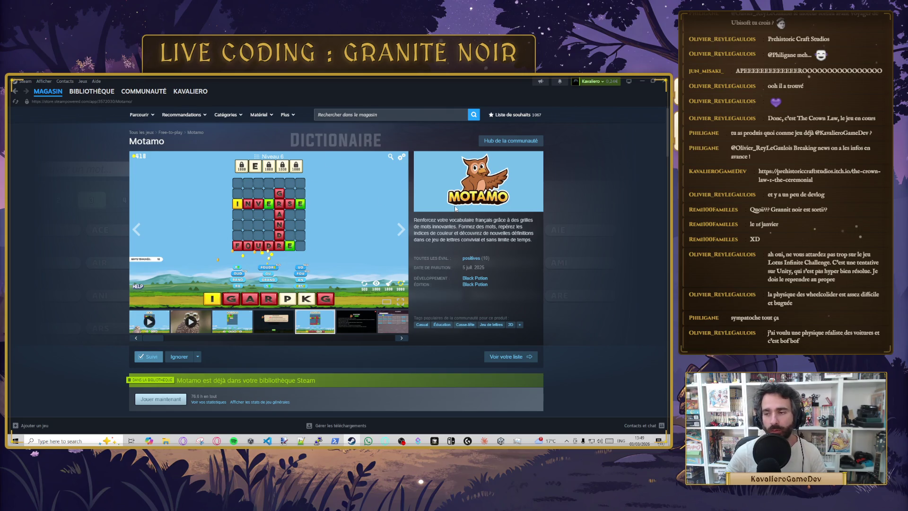
pyautogui.click(364, 114)
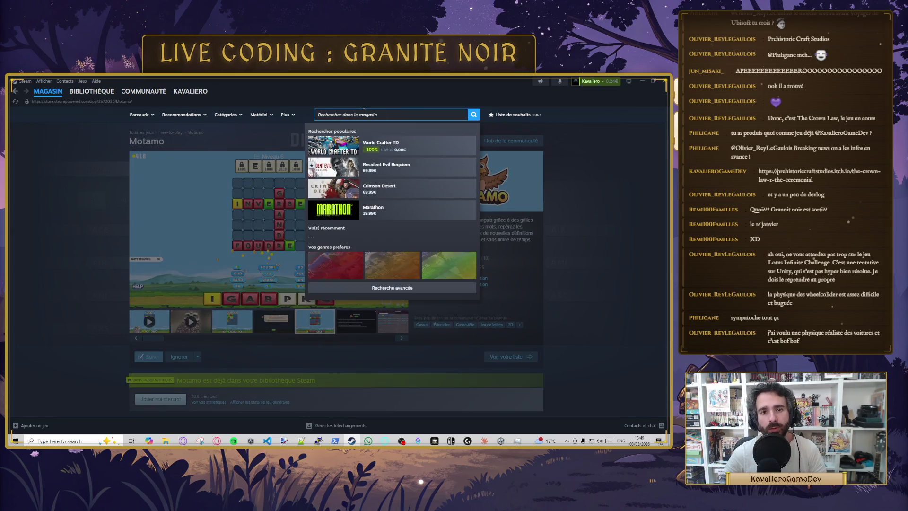
# Step: Search for 'gravity wars', open its store page and unmute the trailer
pyautogui.write('gravity w')
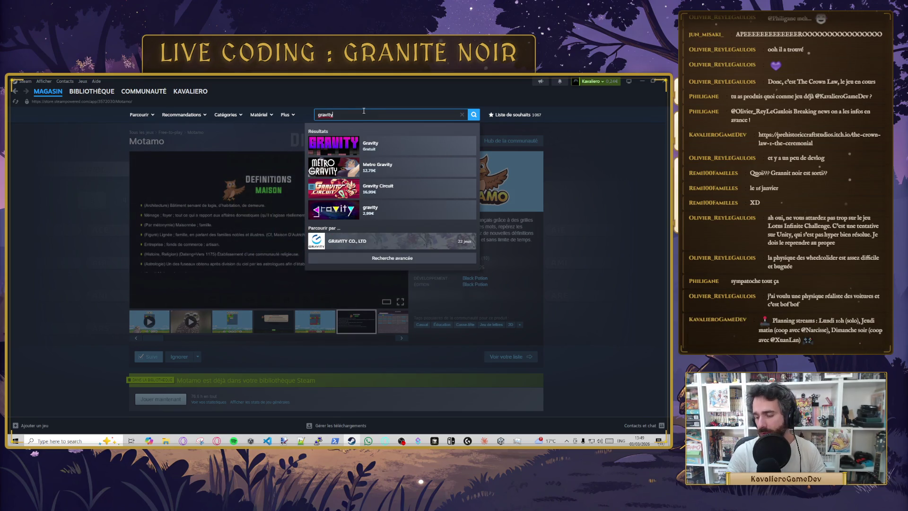
pyautogui.write('ars')
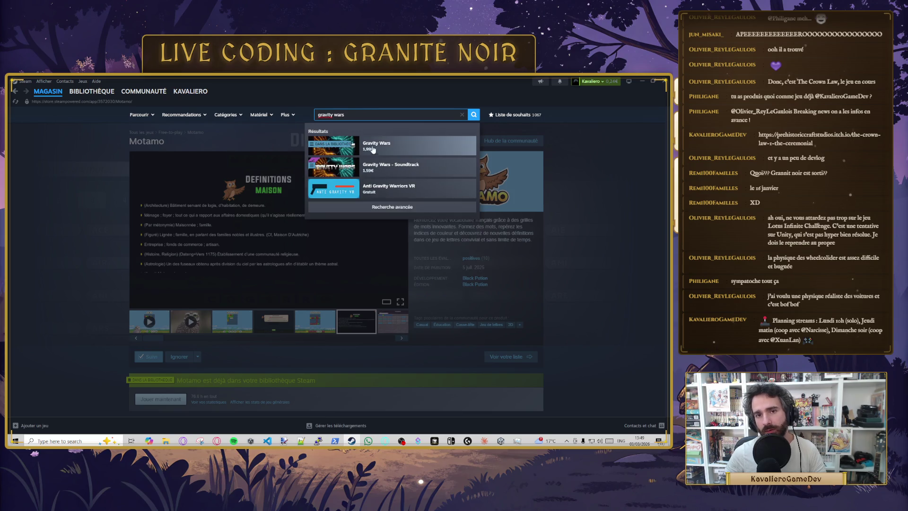
pyautogui.click(391, 146)
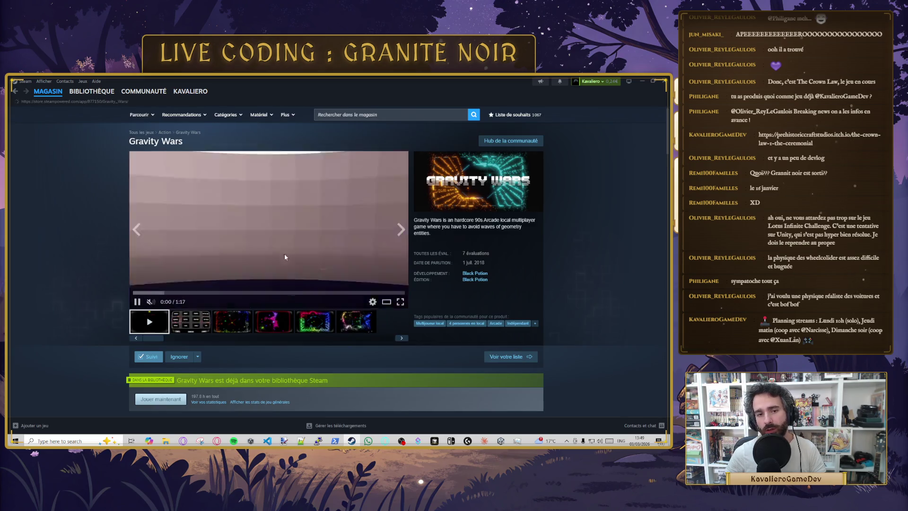
pyautogui.click(151, 301)
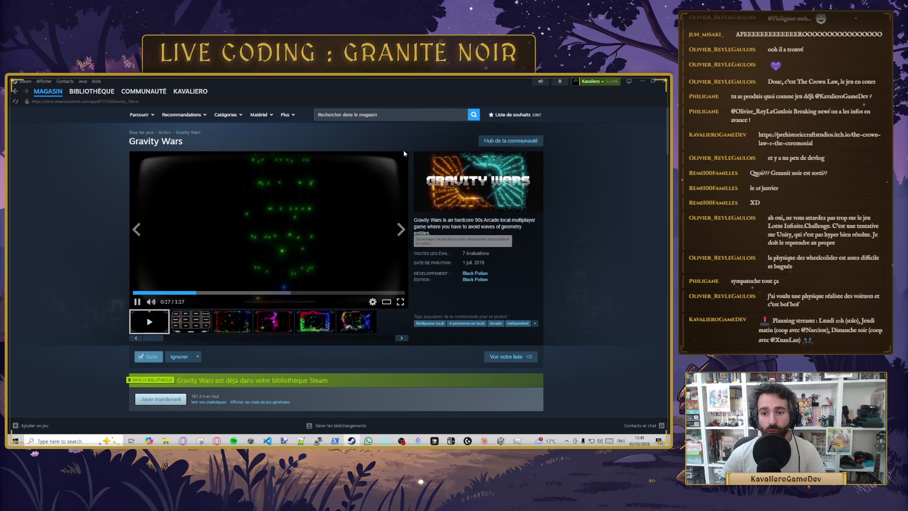
pyautogui.click(378, 115)
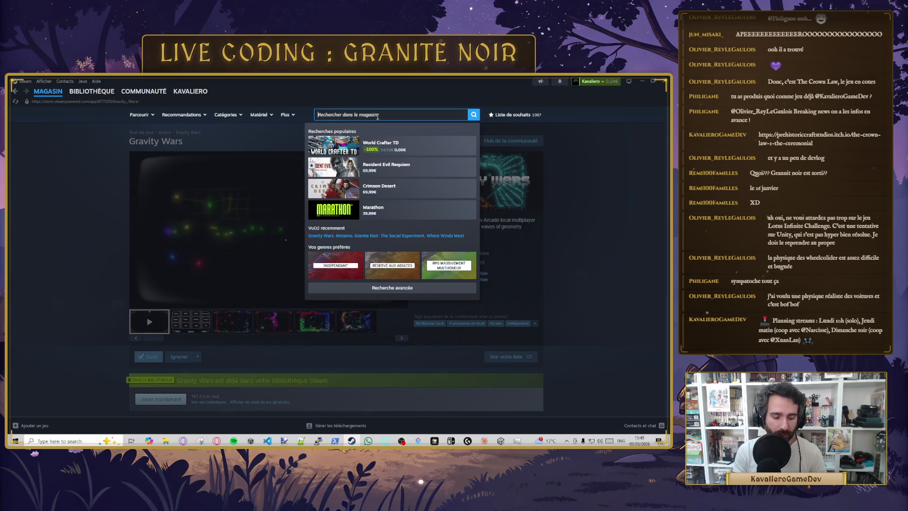
# Step: Open the Khan VS Kahn store page via search and play its second trailer
pyautogui.write('kha')
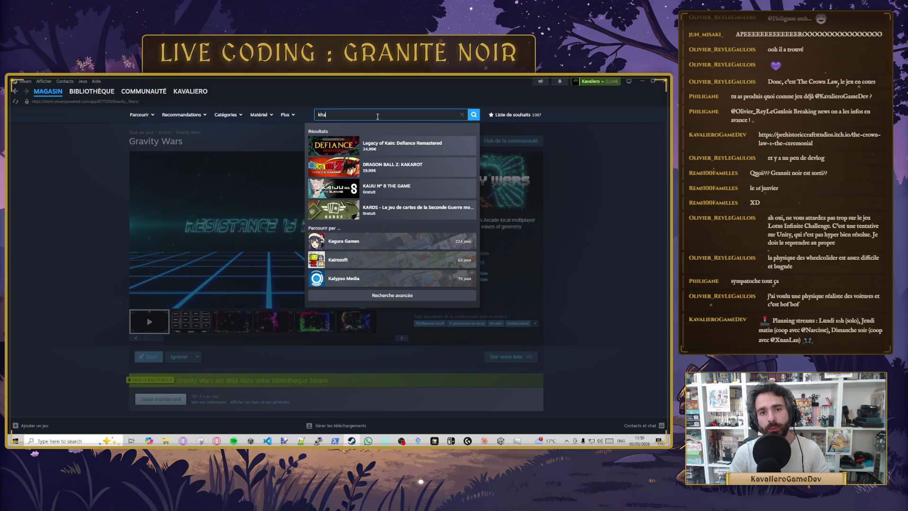
pyautogui.write('n vs k')
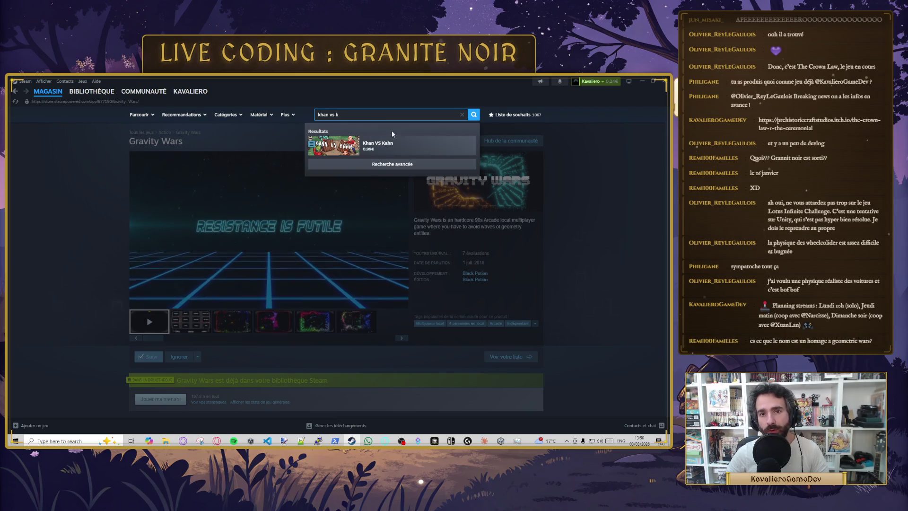
pyautogui.click(400, 144)
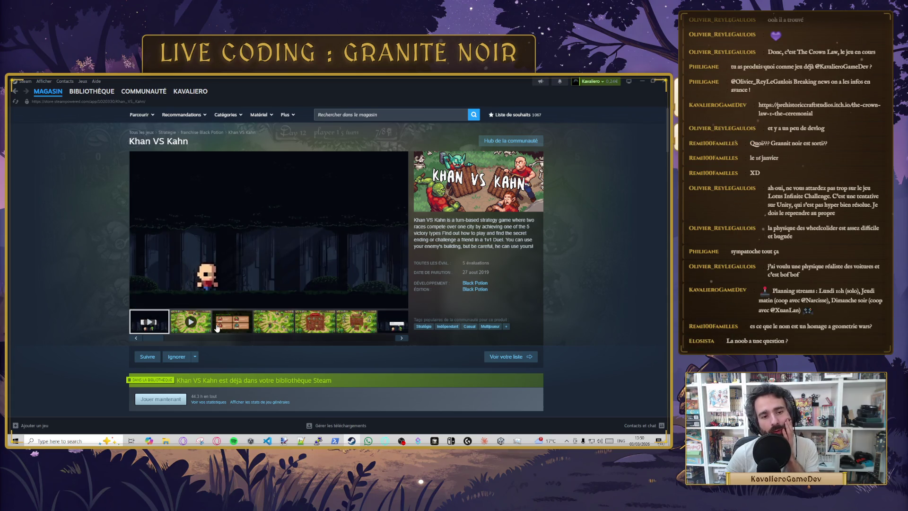
pyautogui.click(203, 330)
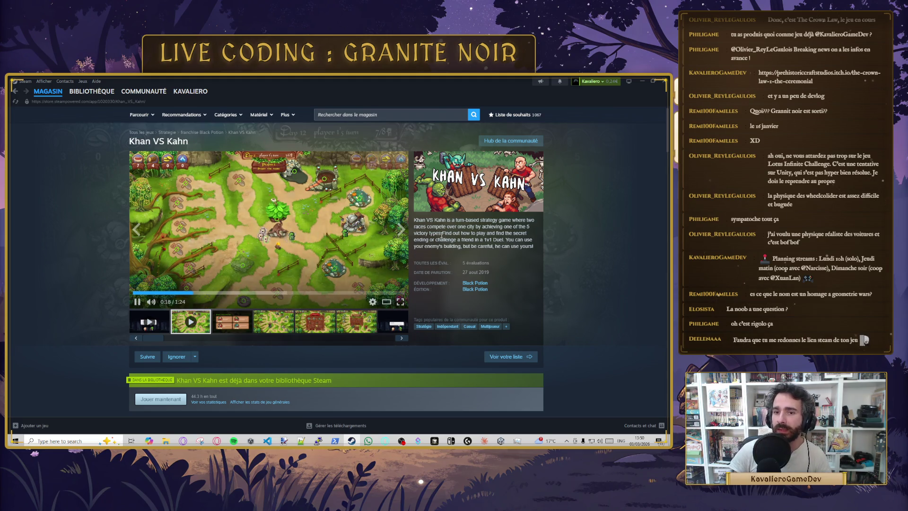
pyautogui.click(364, 116)
pyautogui.write('at')
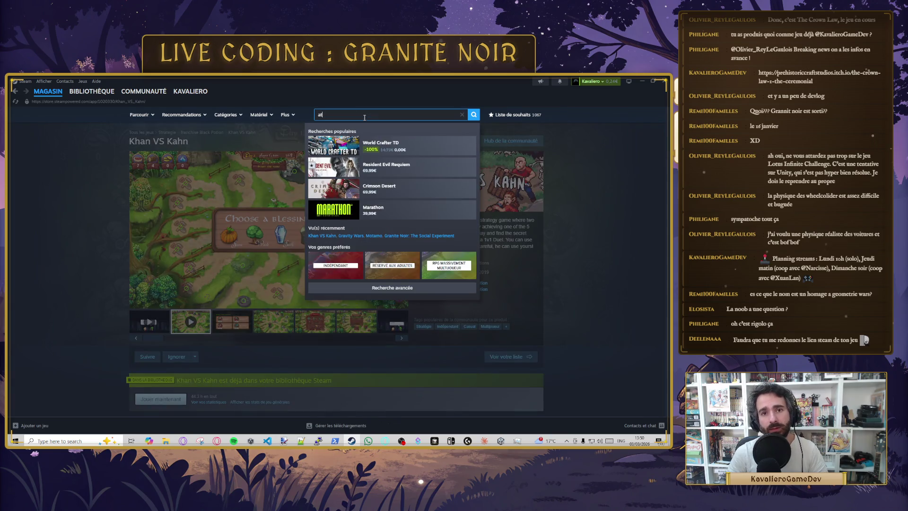
pyautogui.write('rium')
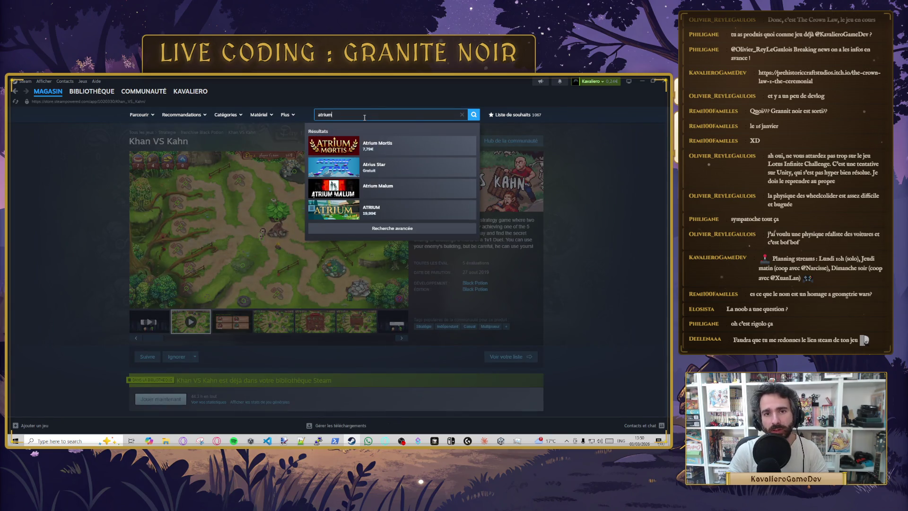
# Step: Open the ATRIUM store page from the search dropdown, then begin a new store search
pyautogui.click(389, 144)
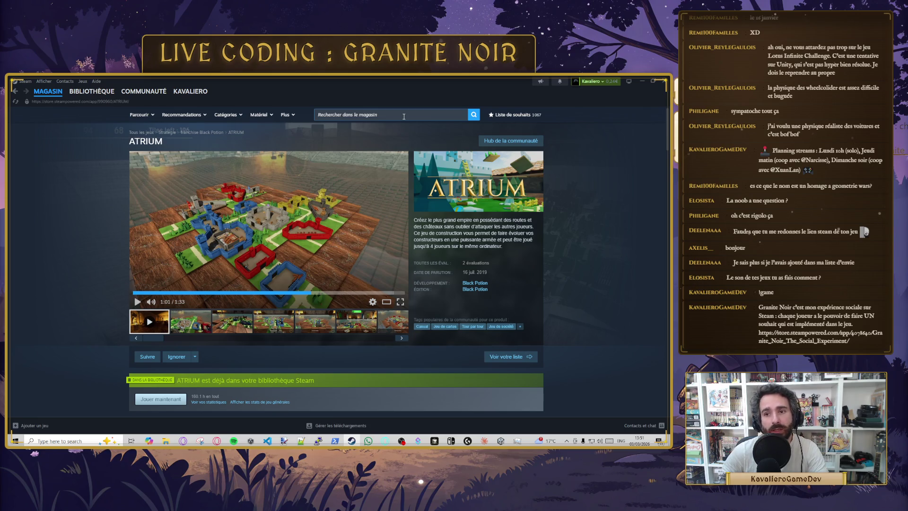
pyautogui.click(404, 116)
# Step: Search 'gravity wars' and open the Gravity Wars - Soundtrack store page
pyautogui.write('gravbi')
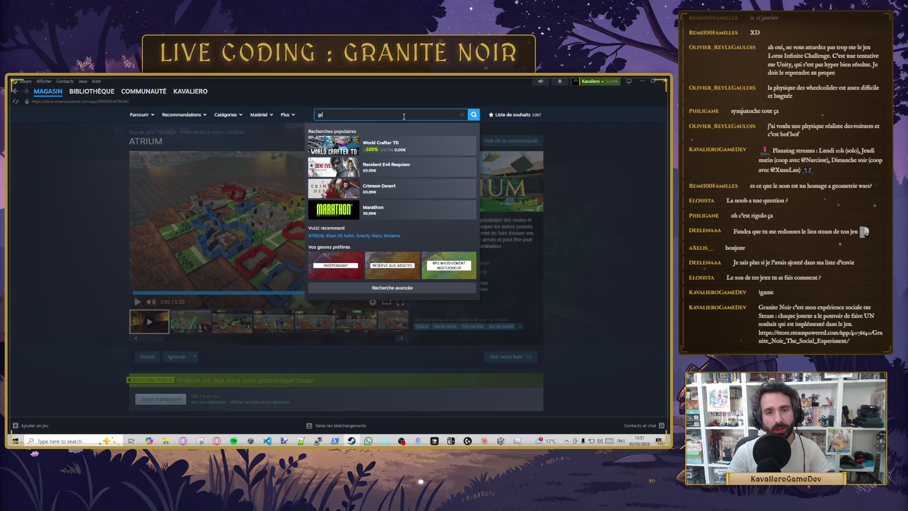
pyautogui.press('BackSpace')
pyautogui.press('BackSpace')
pyautogui.write('ity')
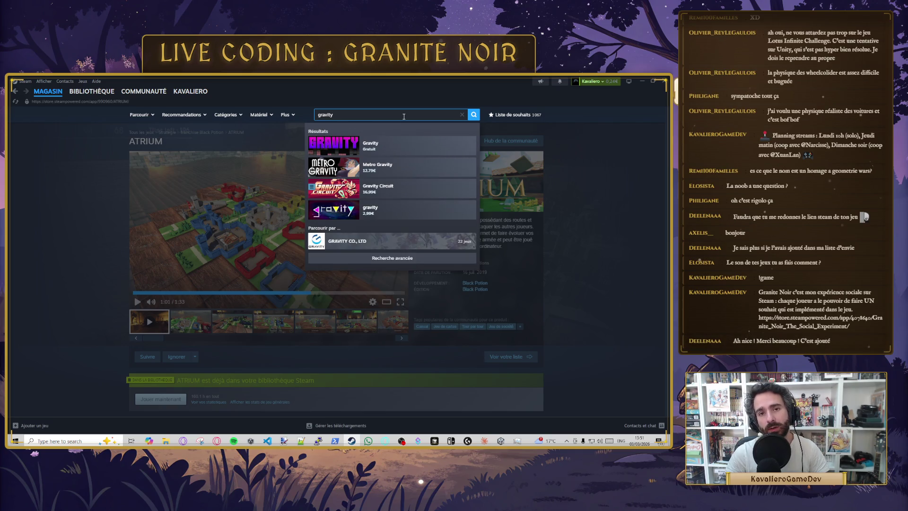
pyautogui.write(' wars')
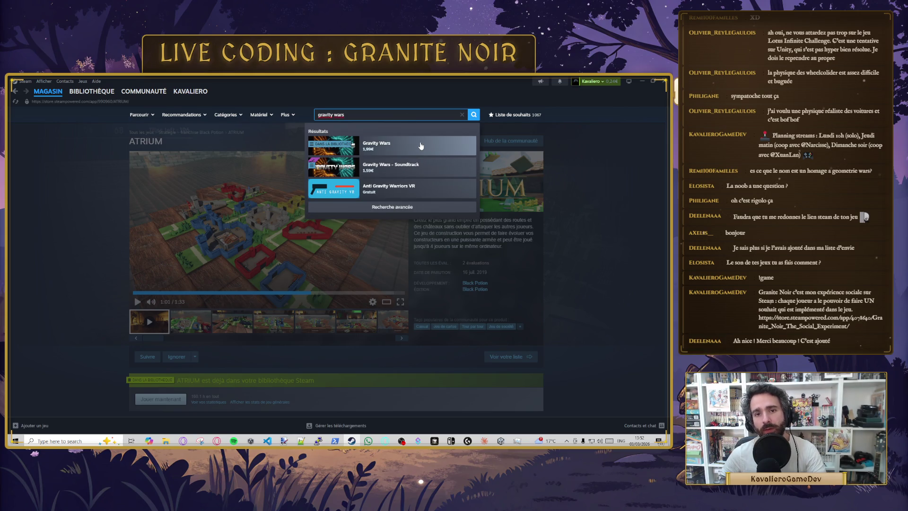
pyautogui.click(420, 167)
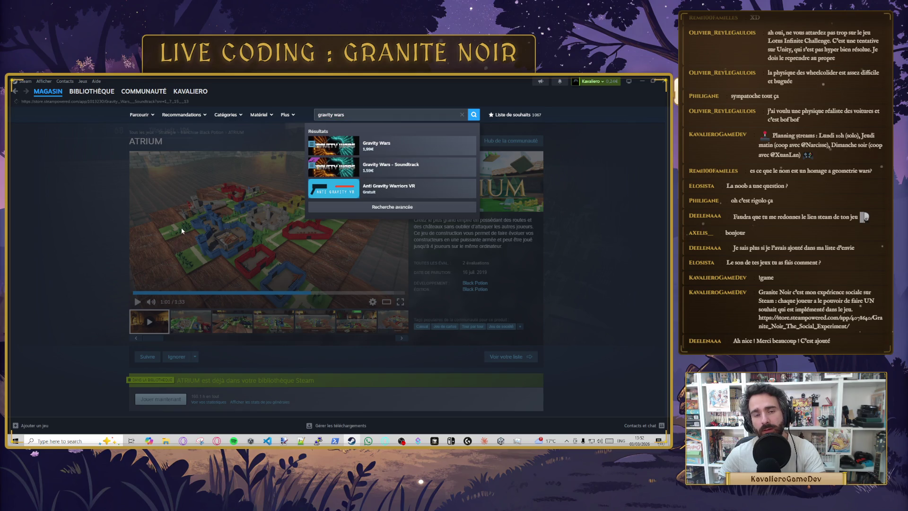
# Step: Read through the soundtrack description, highlighting the composer's name, then return to the top
pyautogui.scroll(-5, 158, 296)
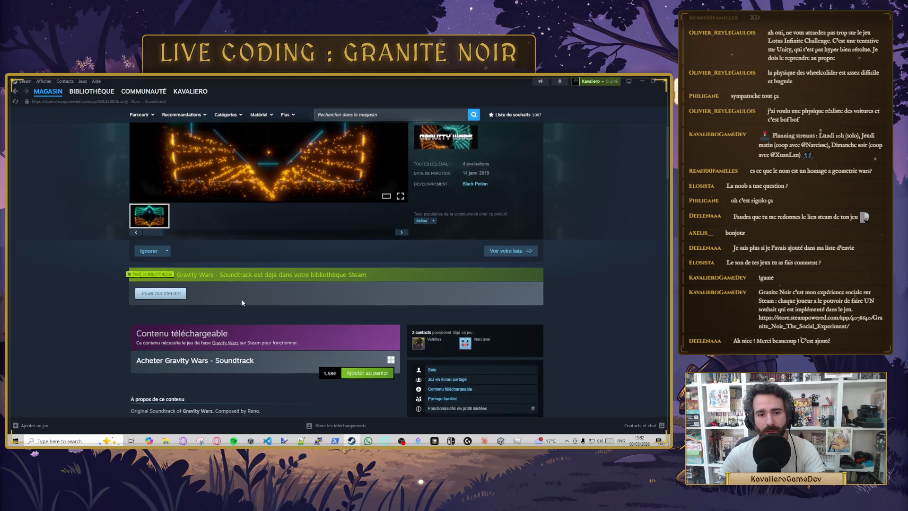
pyautogui.scroll(-1, 158, 296)
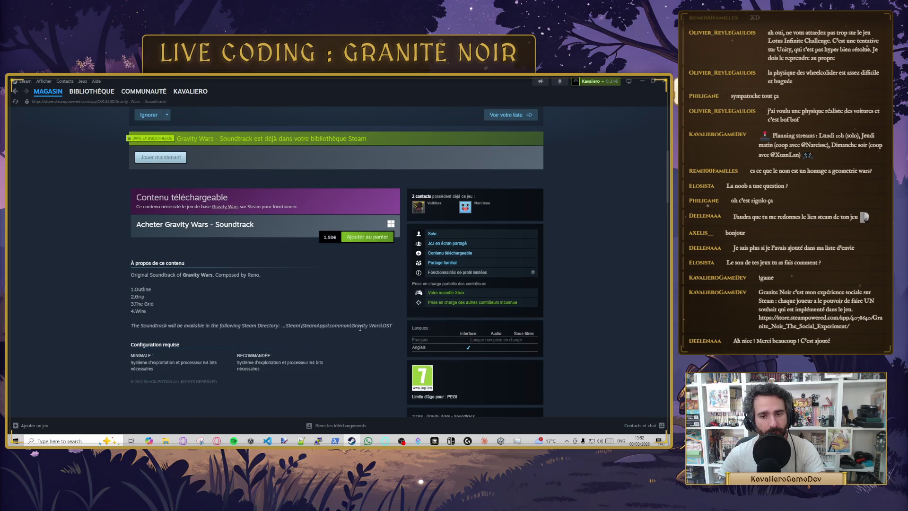
pyautogui.moveTo(156, 281); pyautogui.dragTo(261, 297)
pyautogui.click(245, 277)
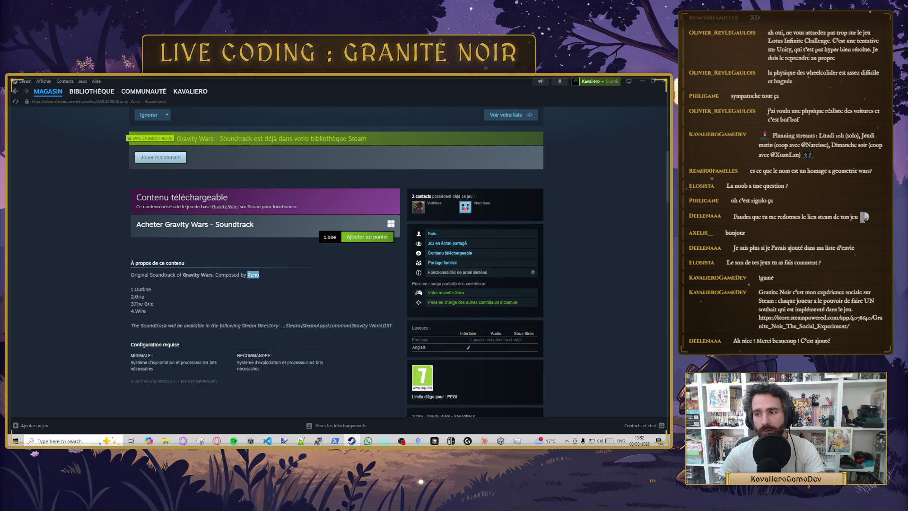
pyautogui.scroll(7, 277, 293)
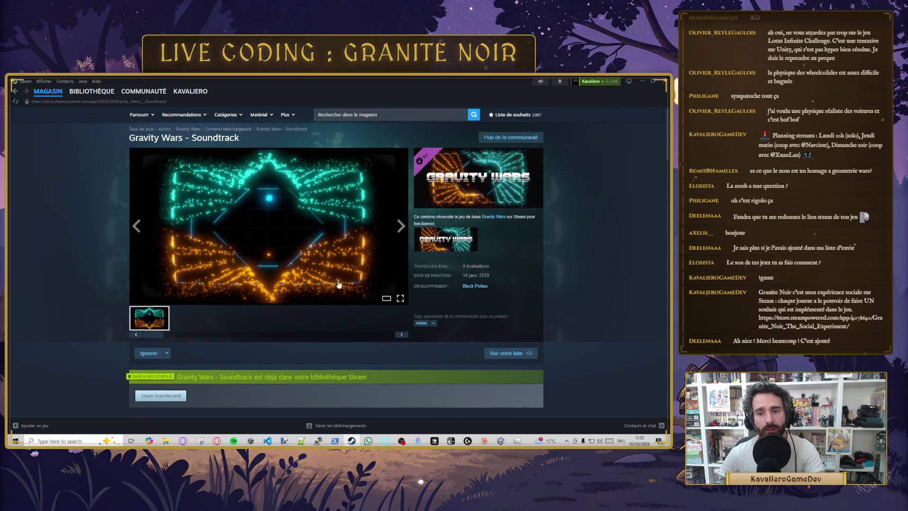
pyautogui.scroll(-8, 303, 293)
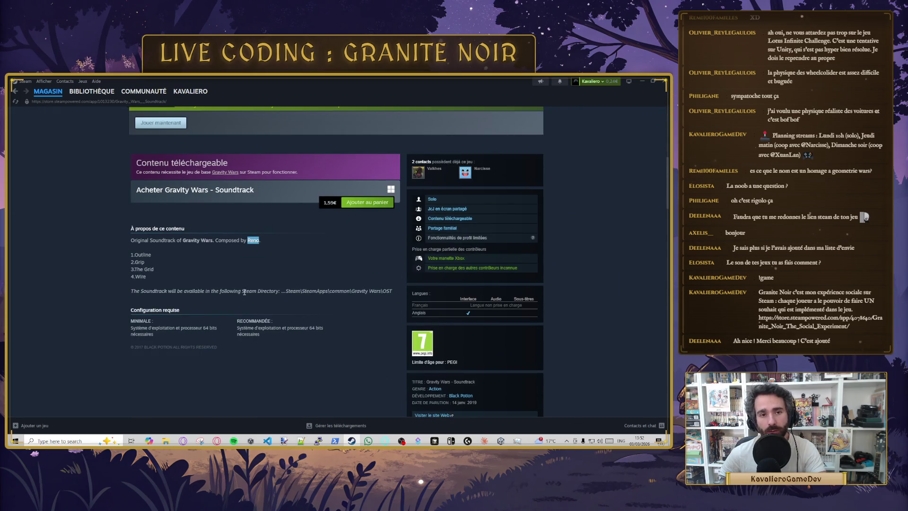
pyautogui.scroll(8, 299, 240)
pyautogui.click(345, 114)
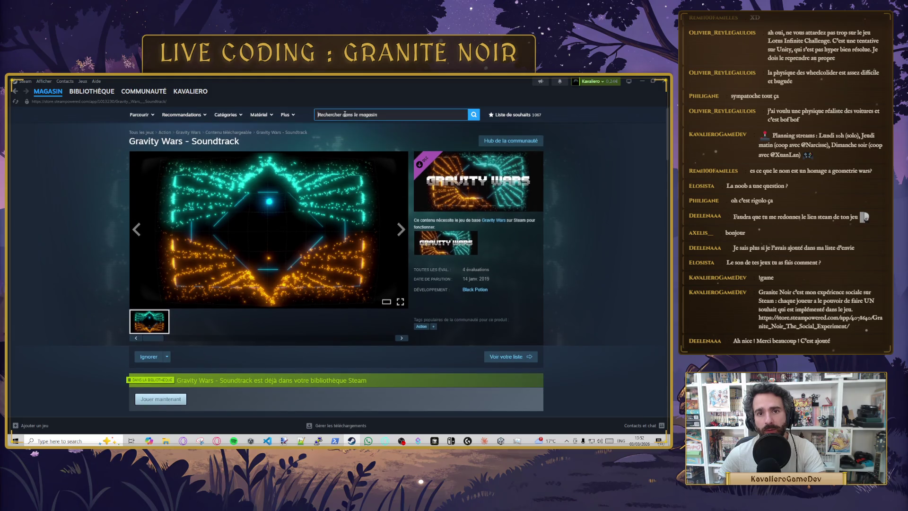
# Step: Search 'khan vs kahn', open its store page and play the second trailer
pyautogui.write('khan ')
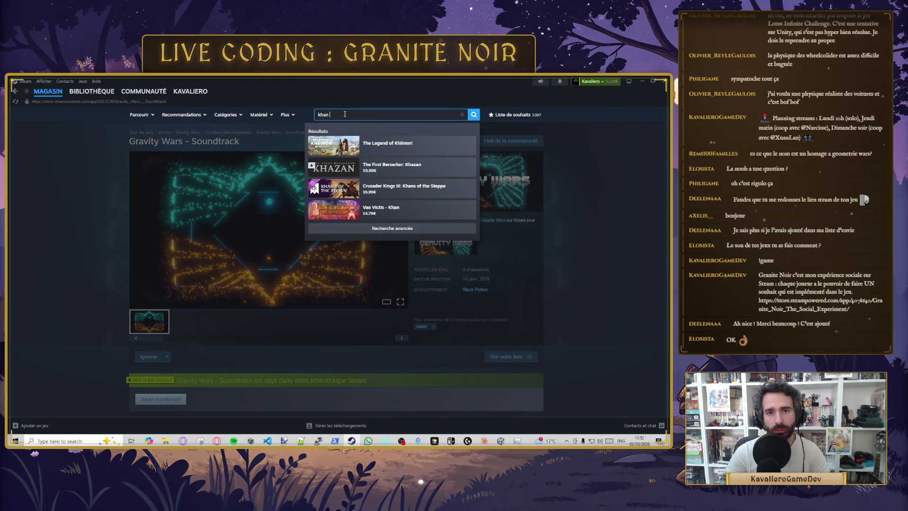
pyautogui.write('vs kahn')
pyautogui.press('Return')
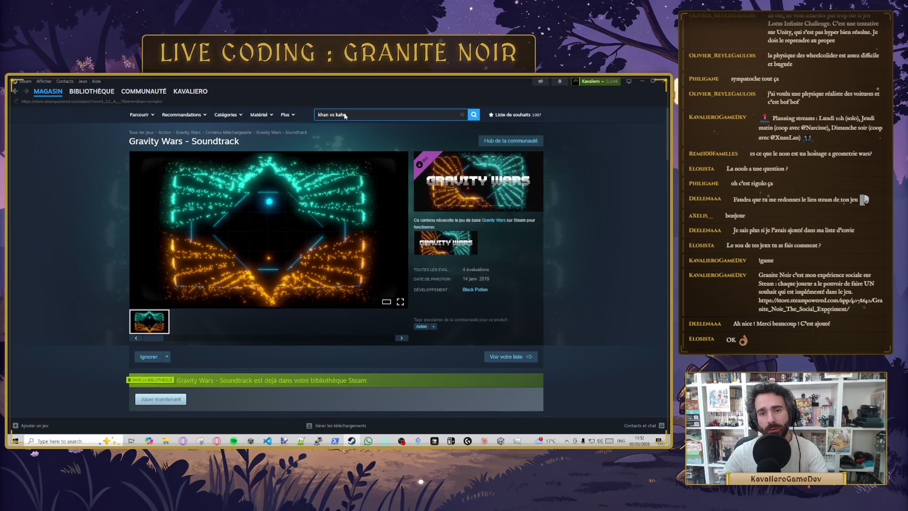
pyautogui.click(349, 209)
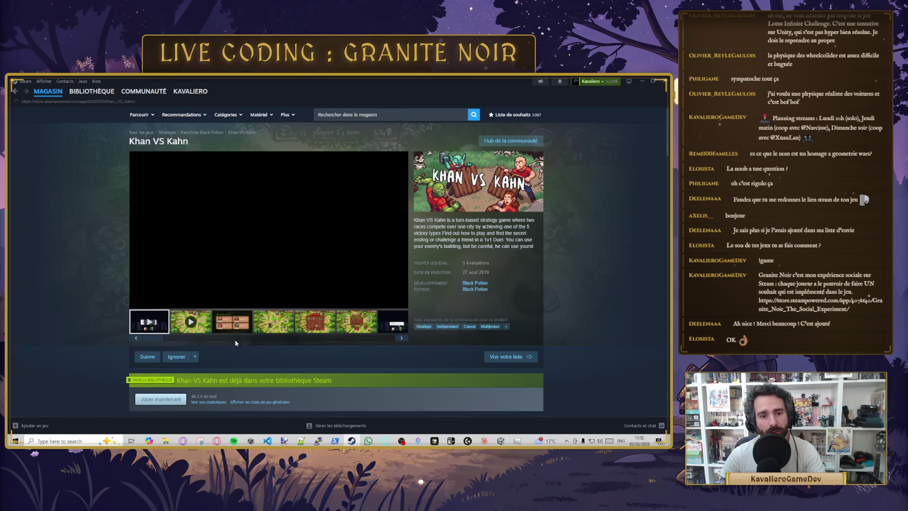
pyautogui.scroll(-3, 235, 339)
pyautogui.scroll(3, 201, 294)
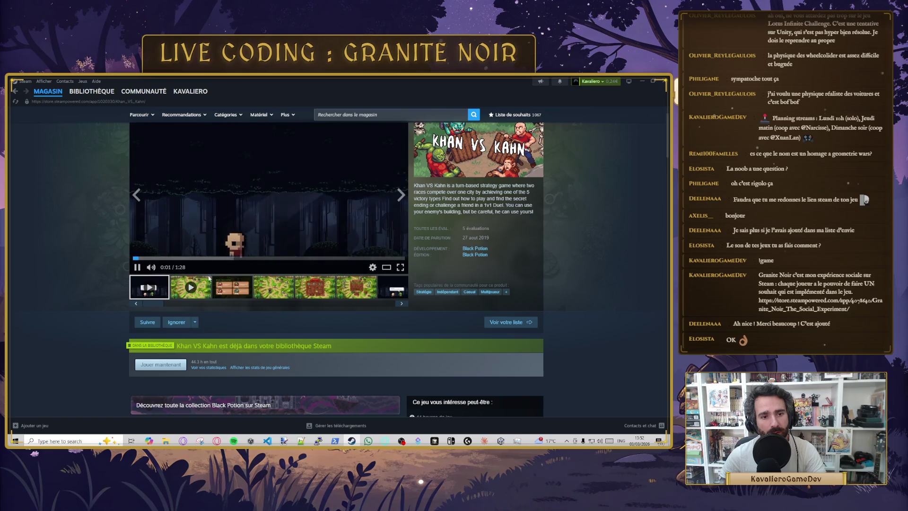
pyautogui.click(201, 295)
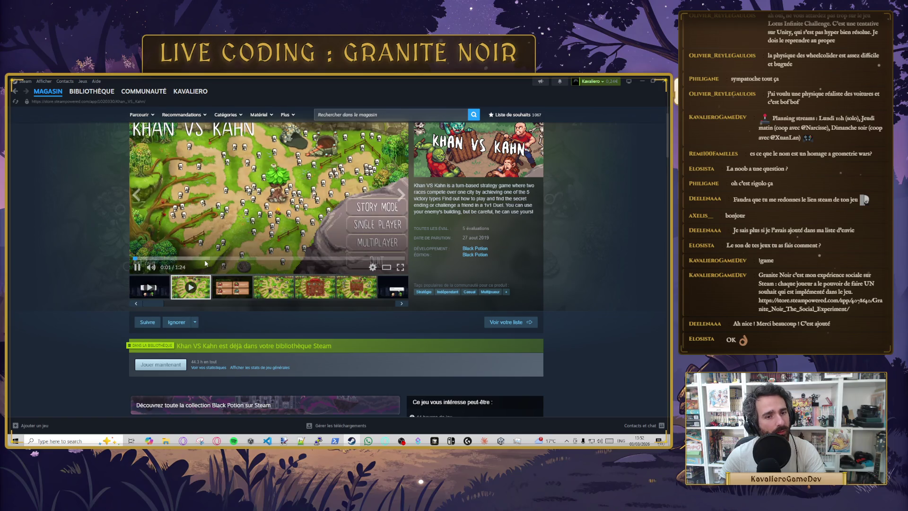
pyautogui.scroll(-10, 246, 267)
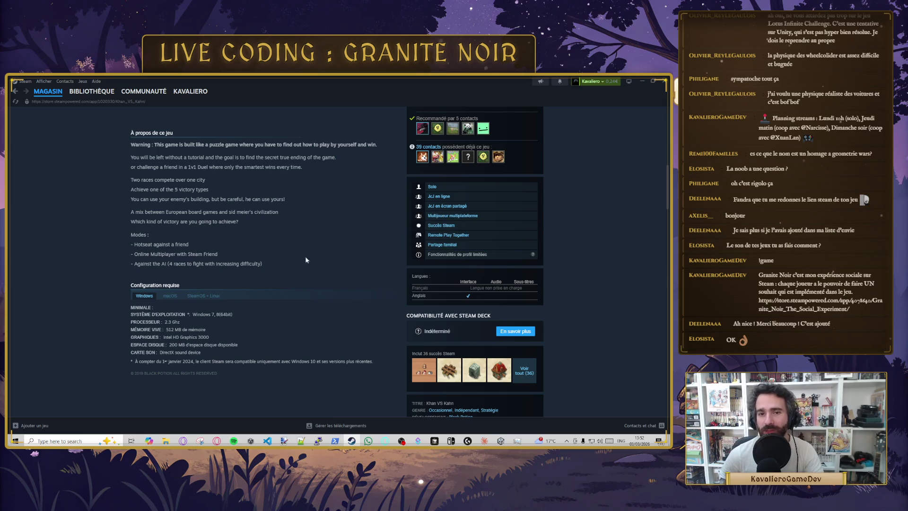
pyautogui.scroll(10, 351, 319)
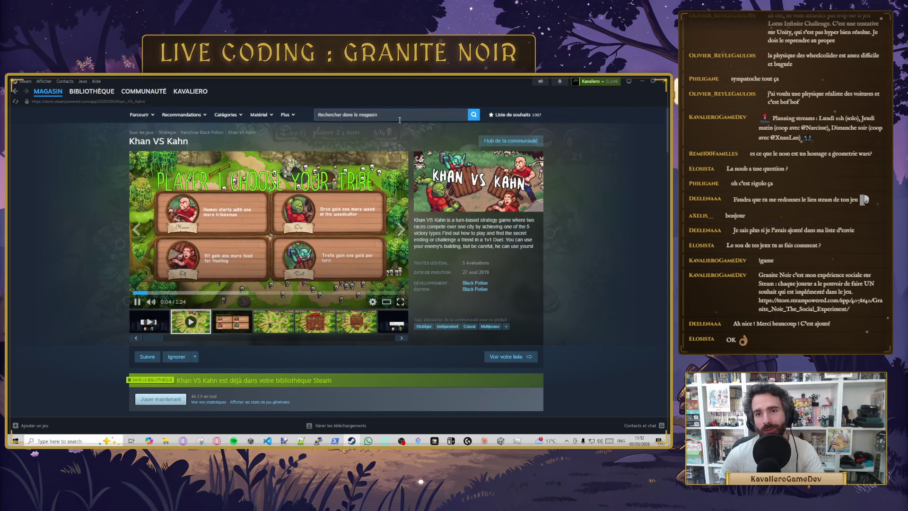
# Step: Minimize Steam and bring Cursor back up showing TutorialBehaviour.cs
pyautogui.click(425, 115)
pyautogui.click(560, 93)
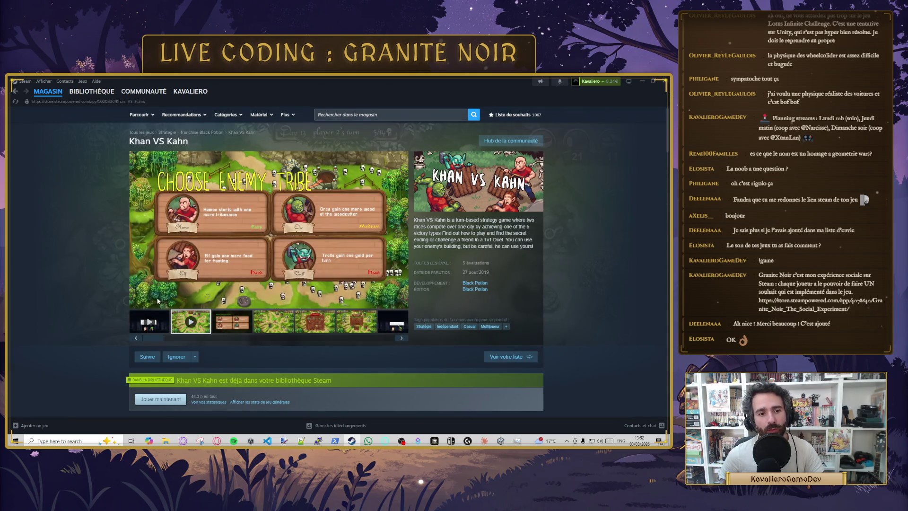
pyautogui.click(641, 81)
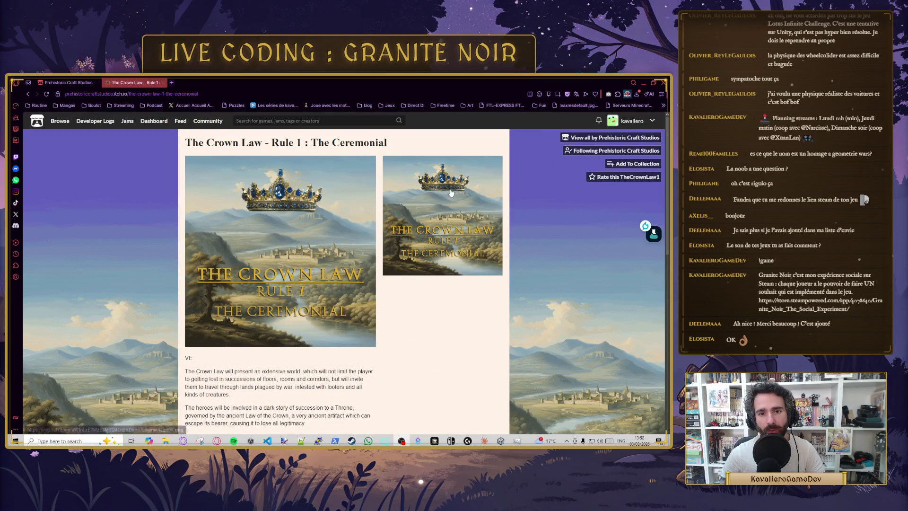
pyautogui.click(643, 82)
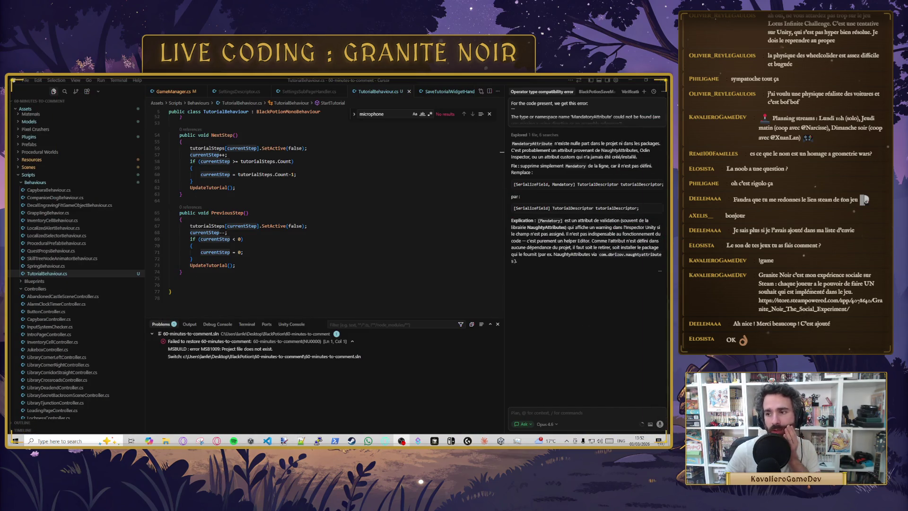
# Step: In Unity, remove the I2 Localize component from PageNumber, then inspect TutoSave's components
pyautogui.click(305, 246)
pyautogui.scroll(10, 304, 247)
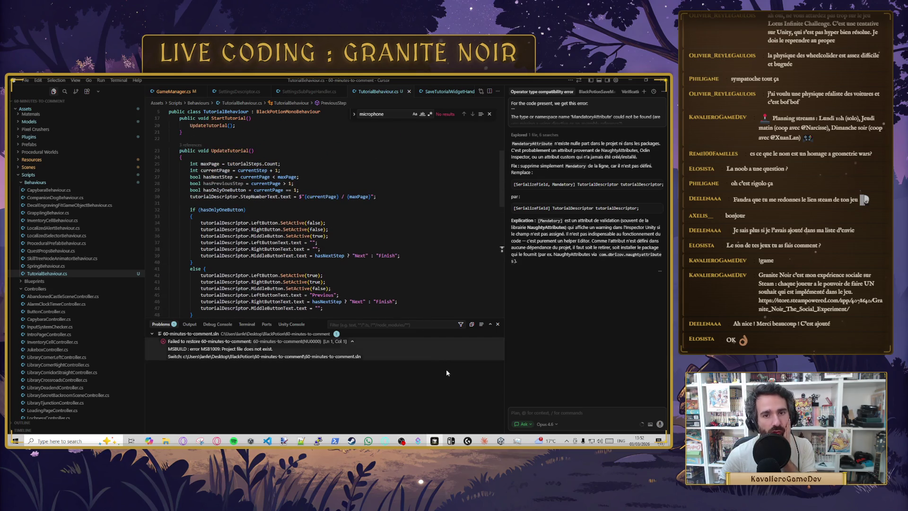
pyautogui.click(501, 440)
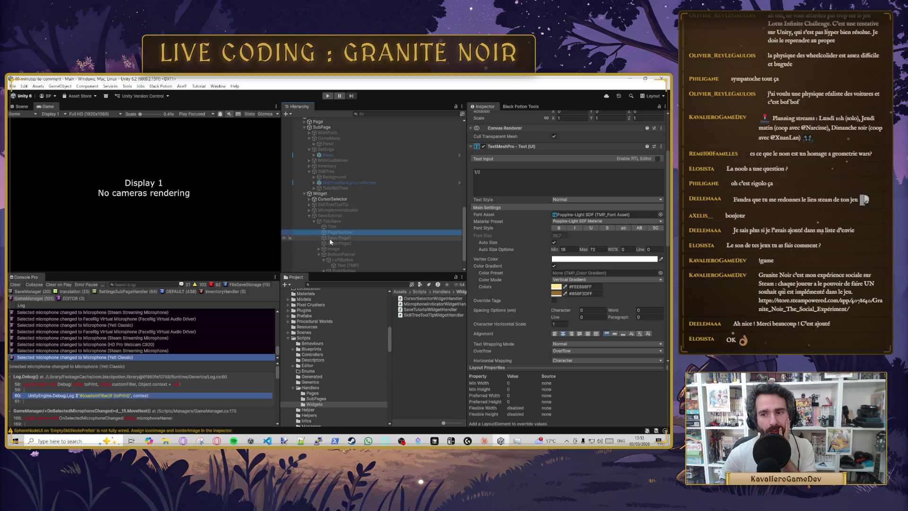
pyautogui.click(339, 232)
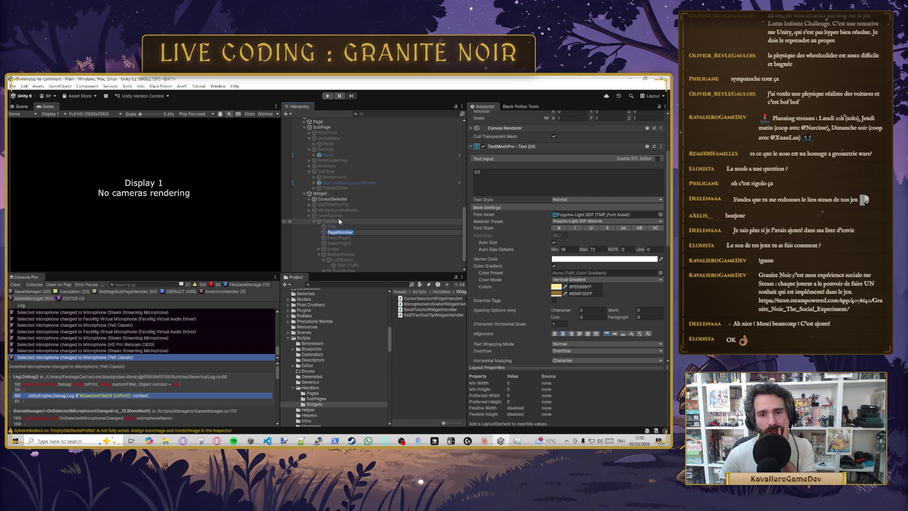
pyautogui.scroll(-10, 525, 300)
pyautogui.scroll(3, 524, 302)
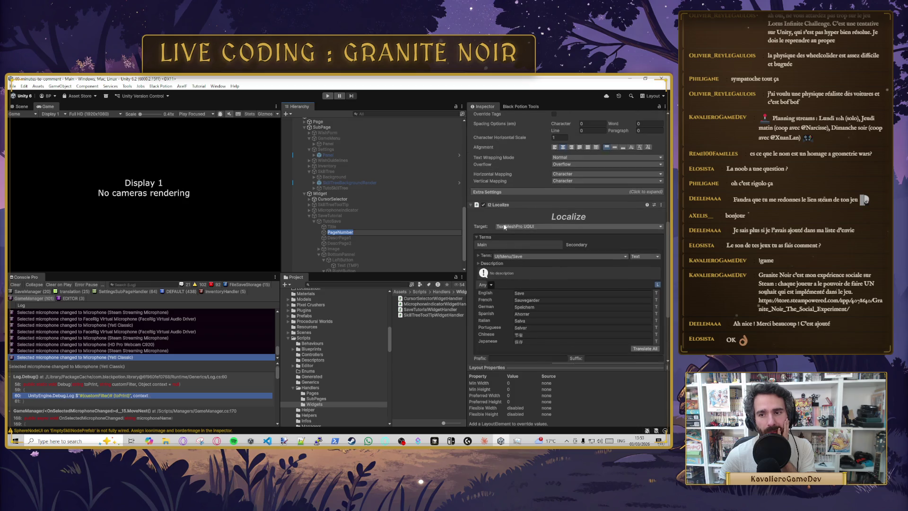
pyautogui.rightClick(511, 205)
pyautogui.click(550, 219)
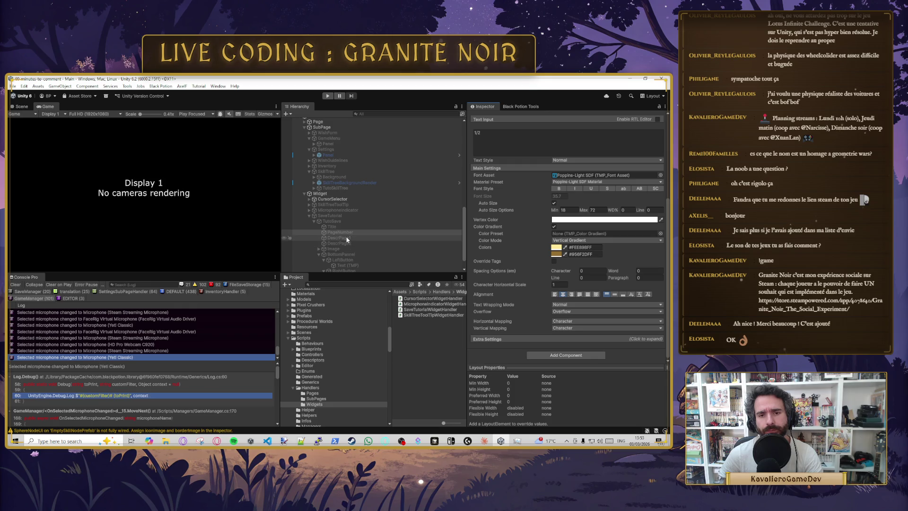
pyautogui.click(341, 222)
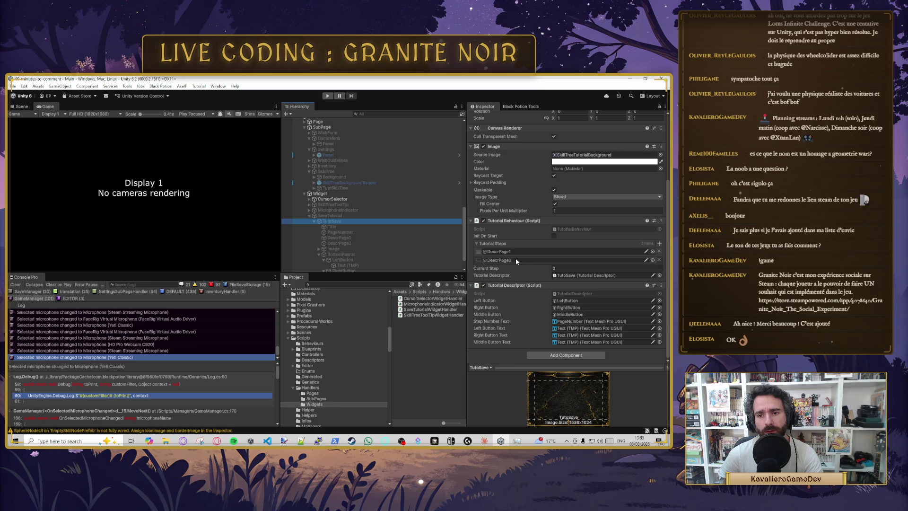
# Step: Play-test the Save tutorial panel, check the pause menu, stop play and return to Cursor
pyautogui.click(328, 96)
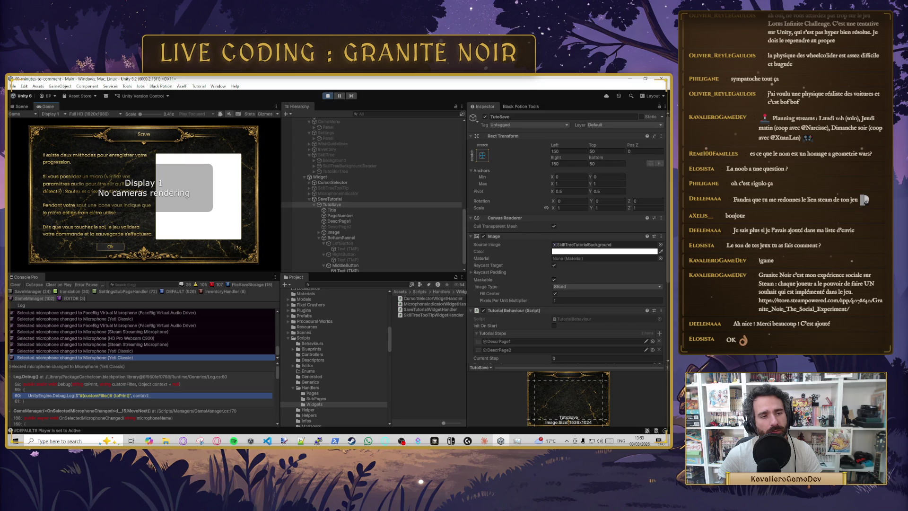
pyautogui.press('Escape')
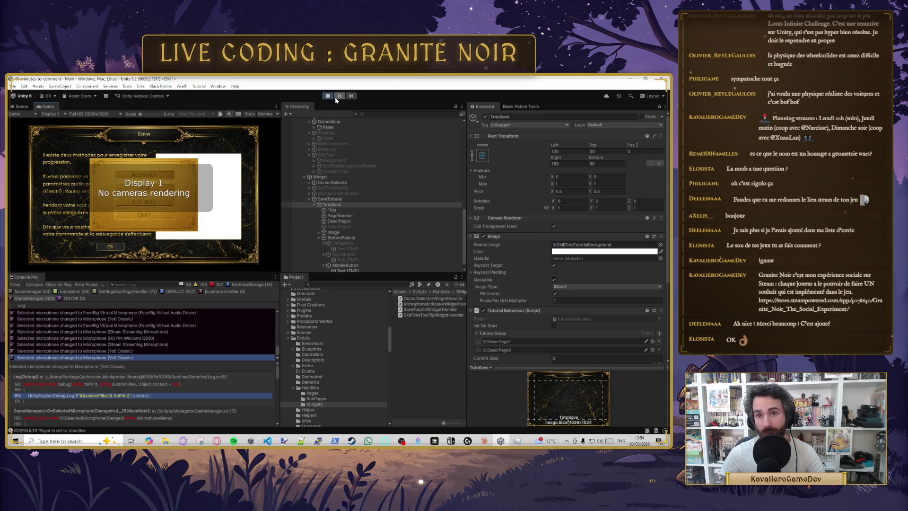
pyautogui.click(330, 96)
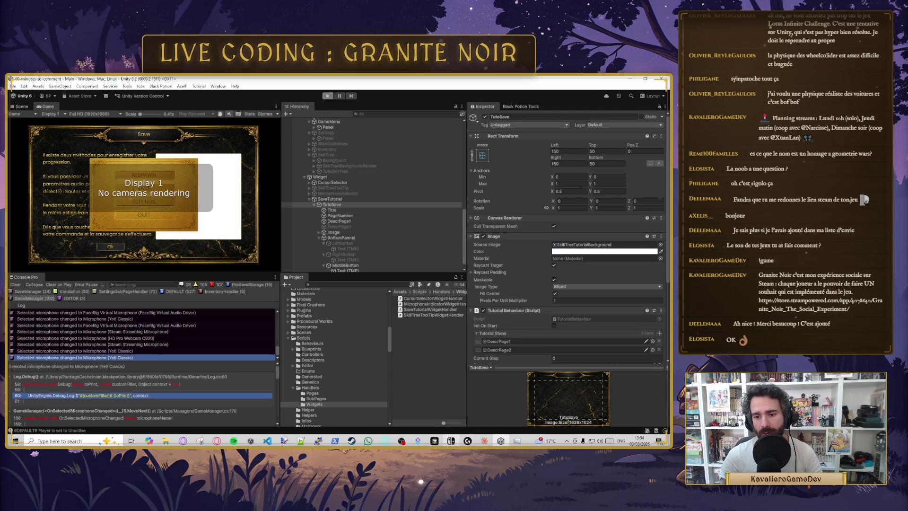
pyautogui.hotkey('alt', 'Tab')
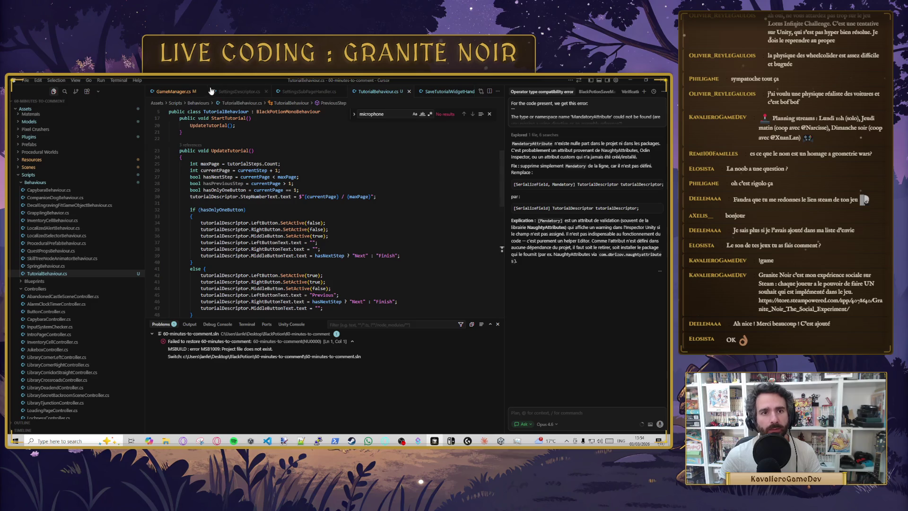
# Step: Open GameManager.cs and scroll to where the save tutorial widget is shown
pyautogui.click(445, 92)
pyautogui.click(159, 92)
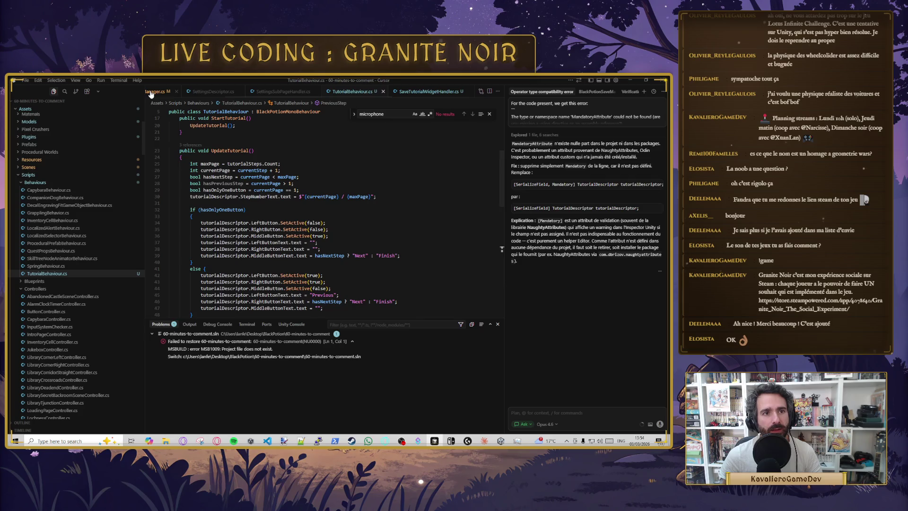
pyautogui.scroll(-2, 260, 195)
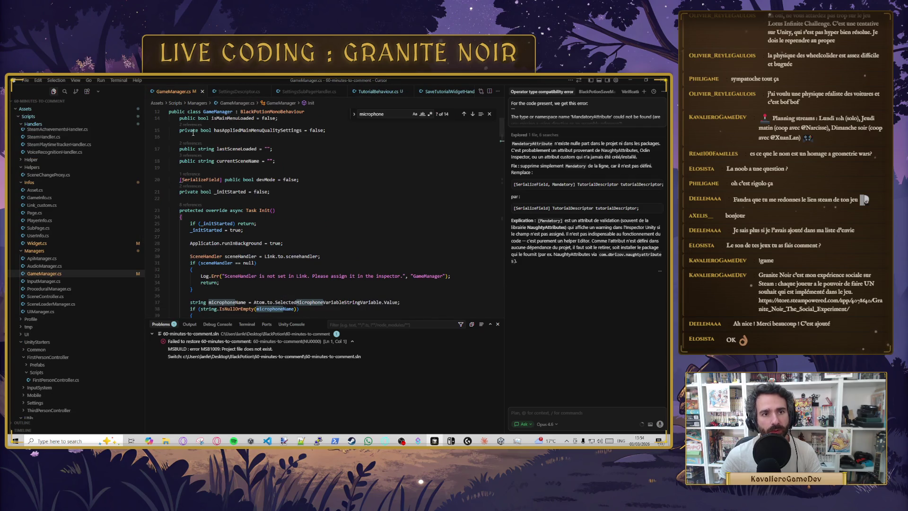
pyautogui.scroll(-4, 226, 208)
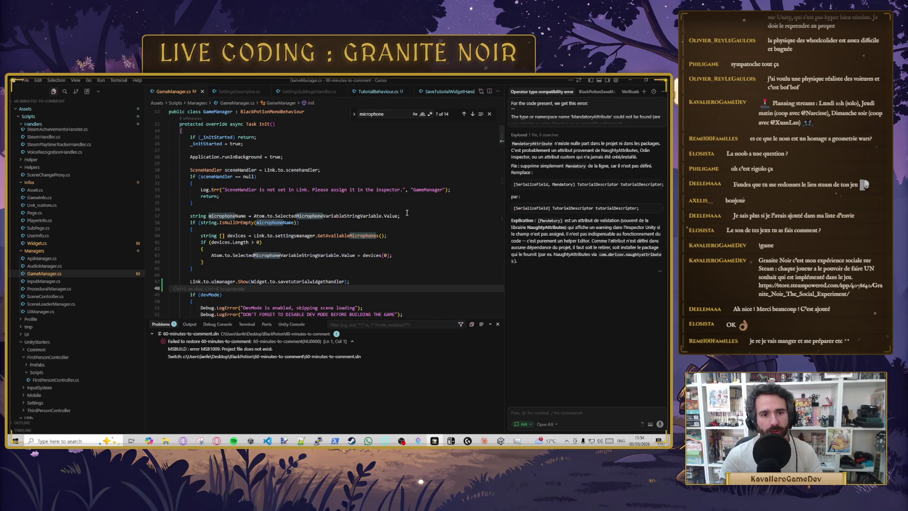
# Step: Add Link.to.inputmanager.UnlockAndShowCursor(); on line 48 and save GameManager.cs
pyautogui.press('Tab')
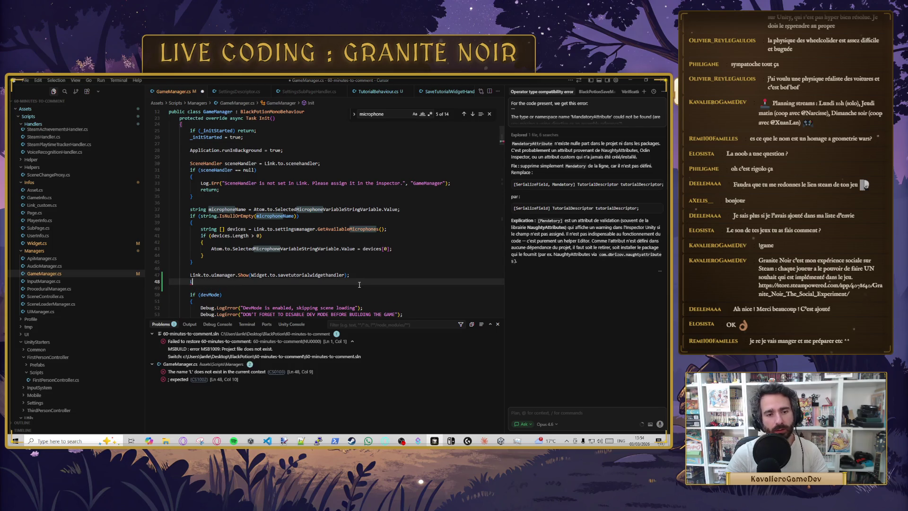
pyautogui.write('Li')
pyautogui.press('BackSpace')
pyautogui.press('BackSpace')
pyautogui.write('Atom.to.')
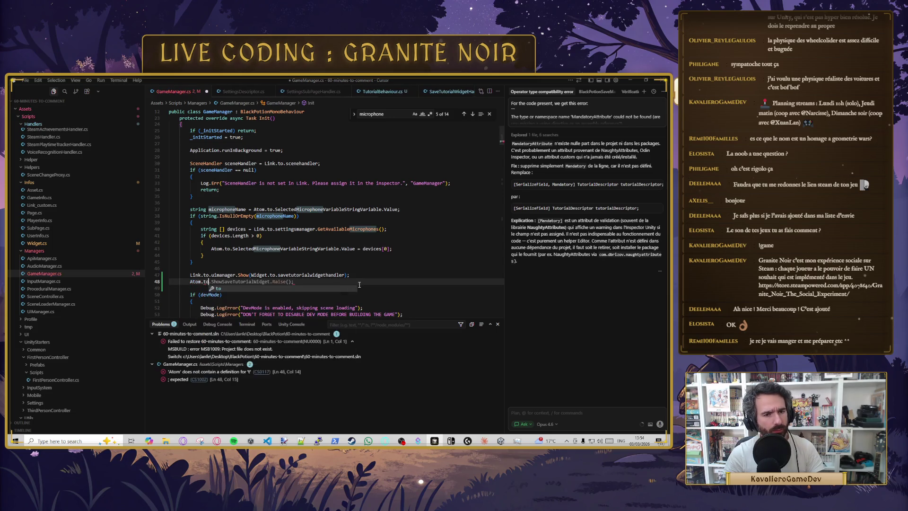
pyautogui.press('BackSpace')
pyautogui.press('BackSpace')
pyautogui.press('BackSpace')
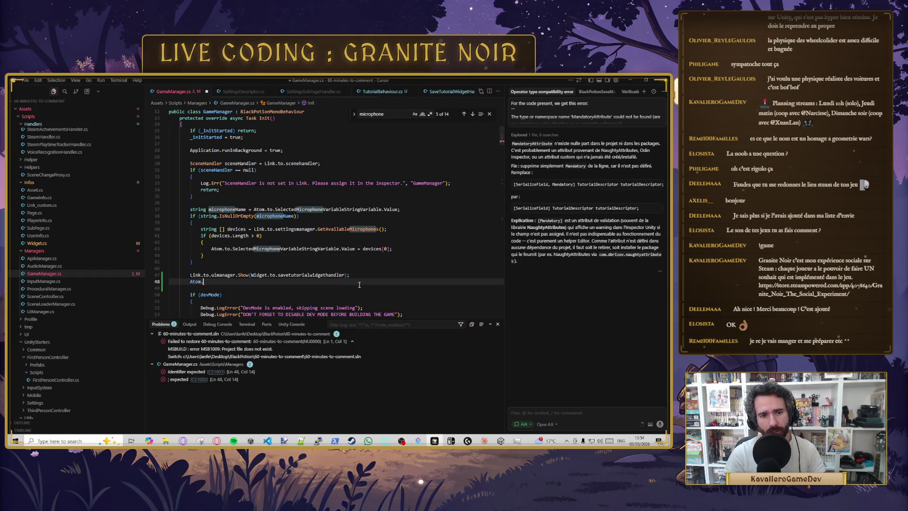
pyautogui.write('ink.to.')
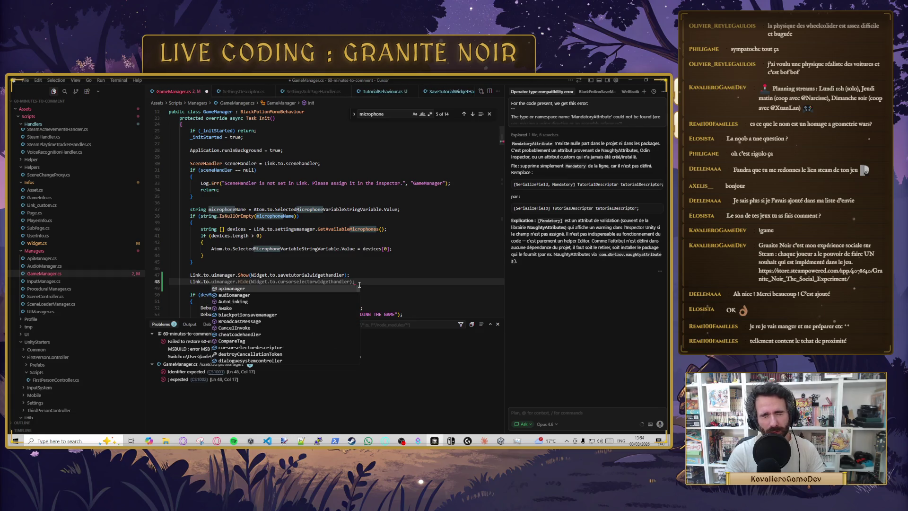
pyautogui.write('inpu')
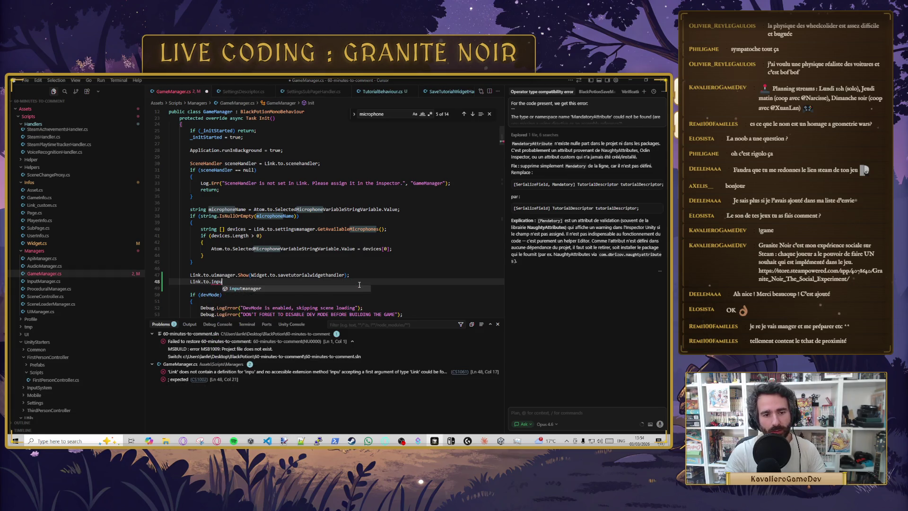
pyautogui.write('tmanager.U')
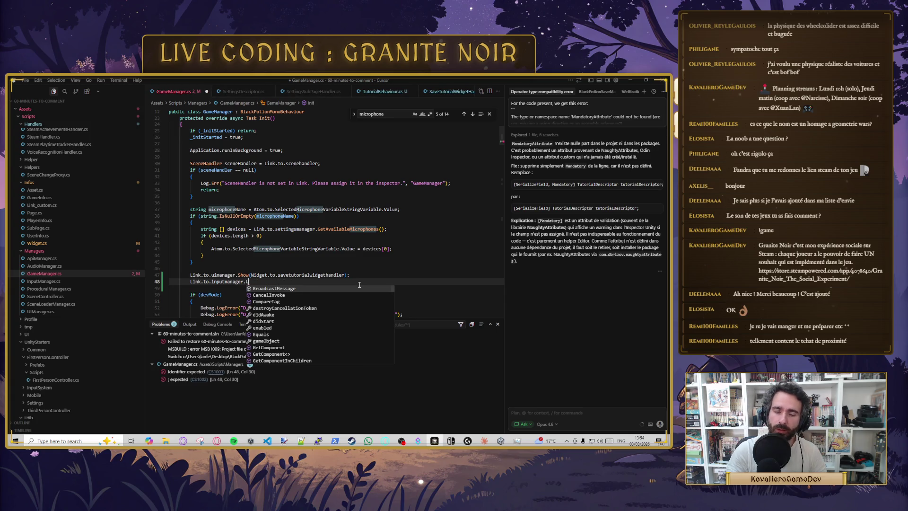
pyautogui.write('nlockAndShowCursor();')
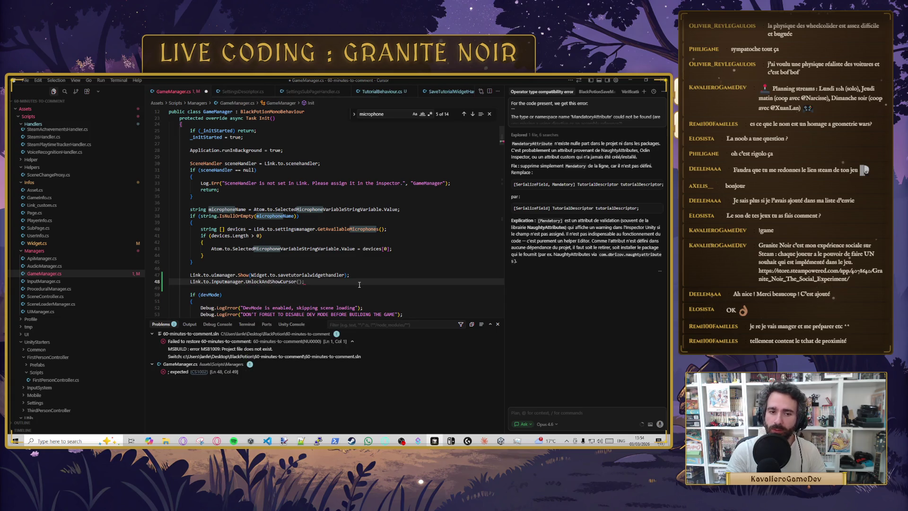
pyautogui.hotkey('ctrl', 's')
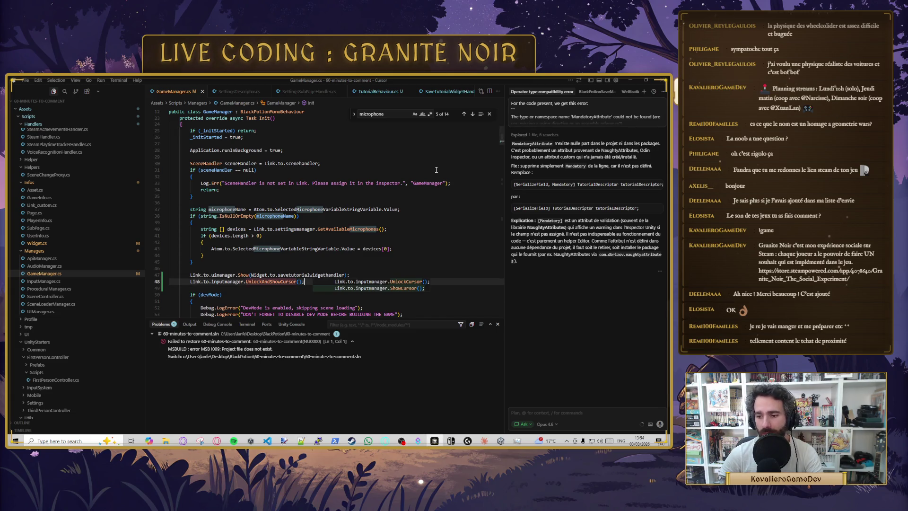
pyautogui.click(309, 268)
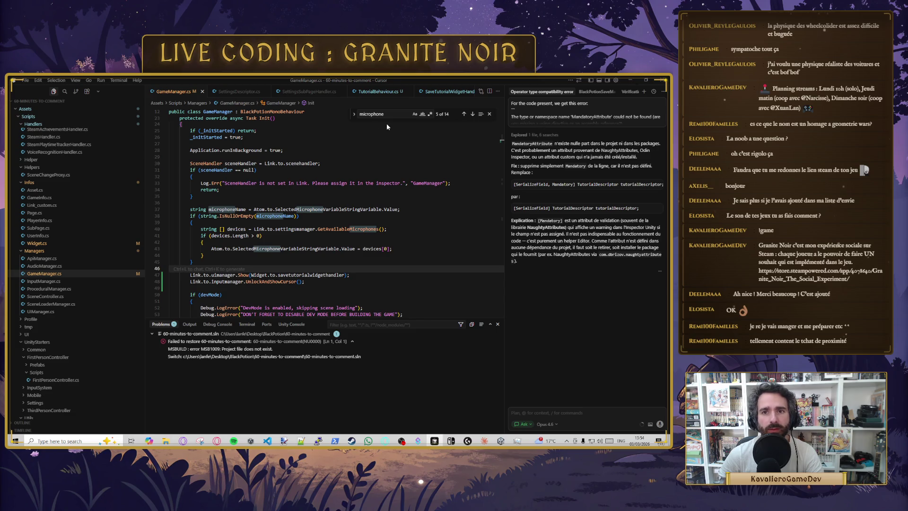
pyautogui.click(377, 91)
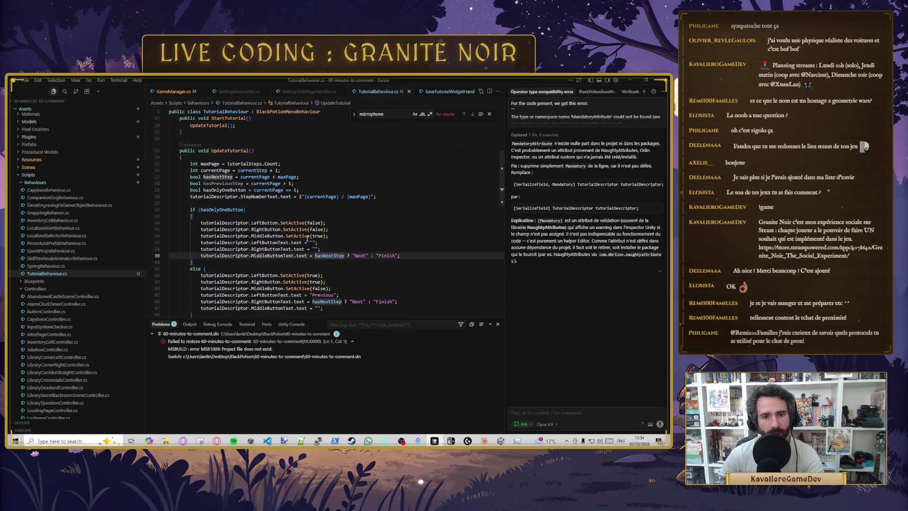
# Step: Review the hasOnlyOneButton check and MiddleButtonText 'Next'/'Finish' labels, leaving them unchanged
pyautogui.doubleClick(263, 256)
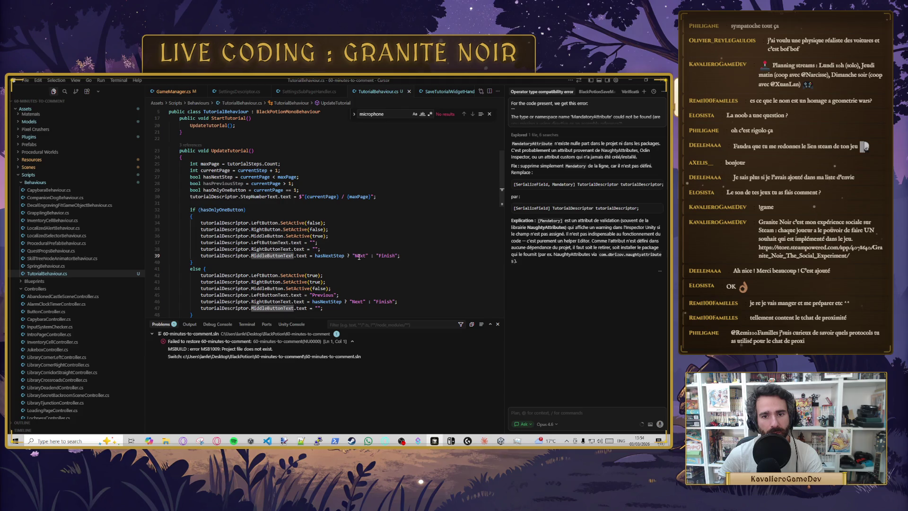
pyautogui.click(229, 210)
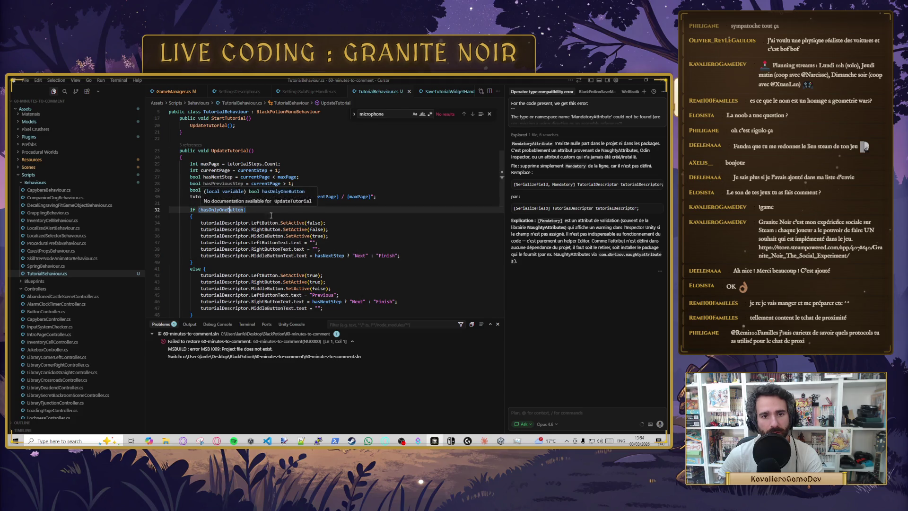
pyautogui.click(364, 256)
pyautogui.doubleClick(385, 256)
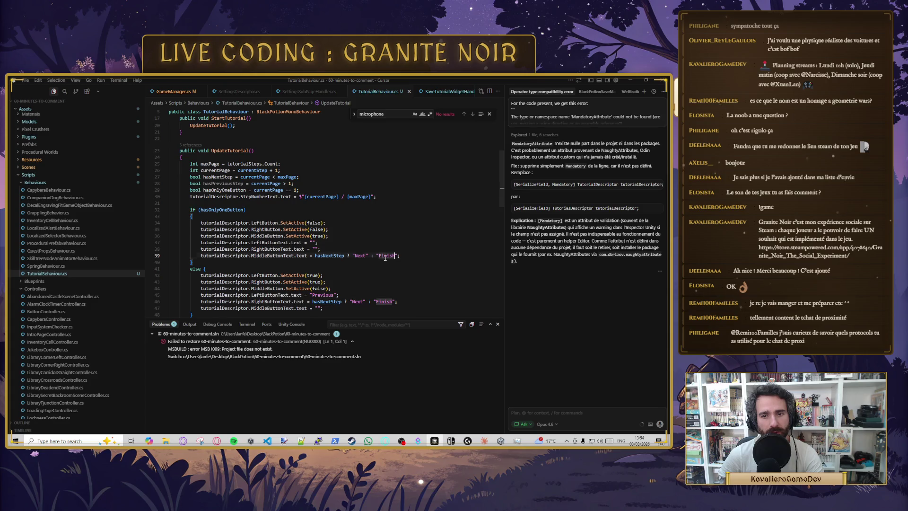
pyautogui.click(259, 213)
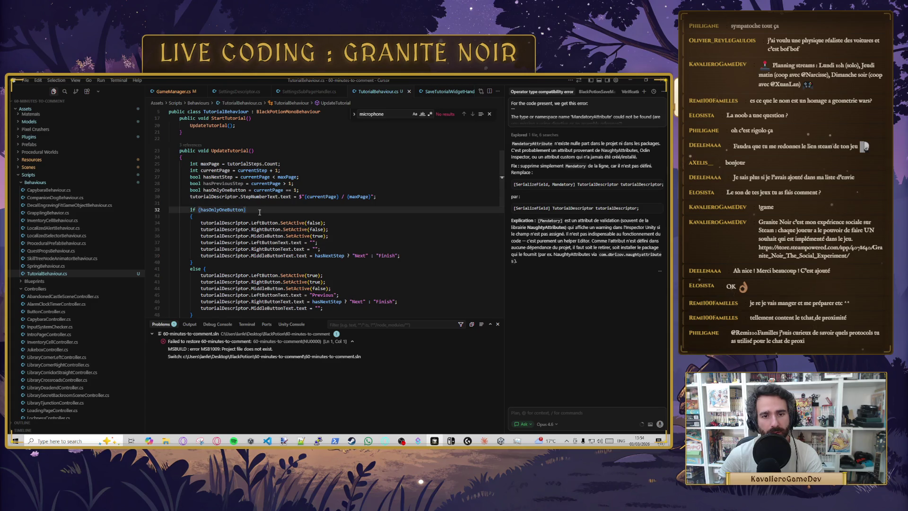
pyautogui.doubleClick(272, 256)
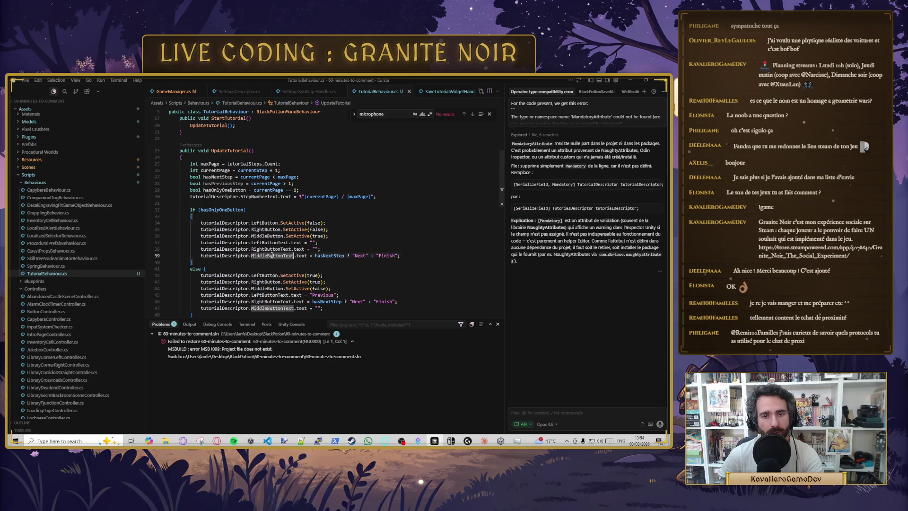
pyautogui.click(405, 262)
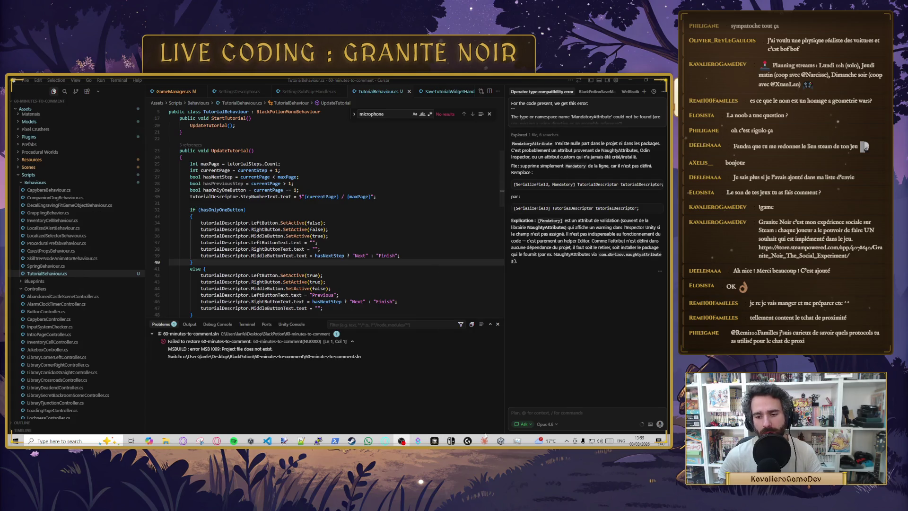
pyautogui.click(501, 440)
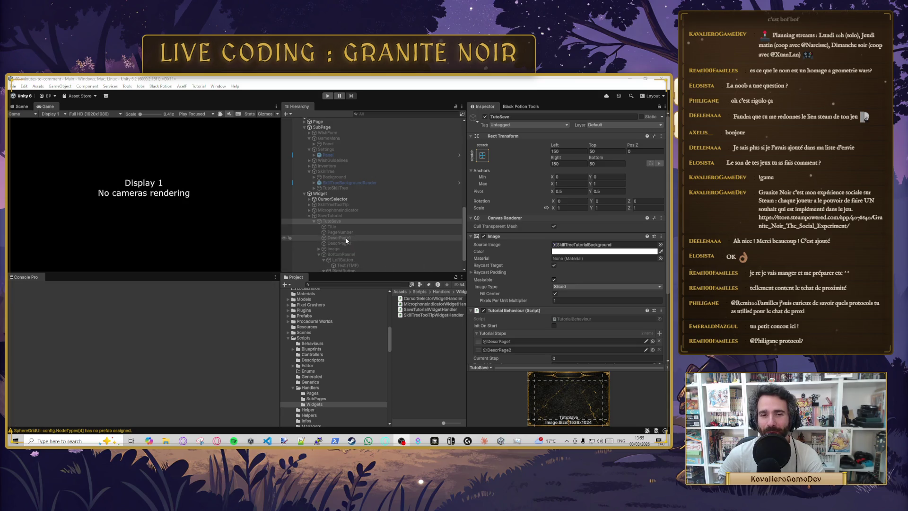
# Step: Inspect TutoSave's Image, Tutorial Behaviour steps and Tutorial Descriptor button wiring, then select Title
pyautogui.scroll(-2, 350, 238)
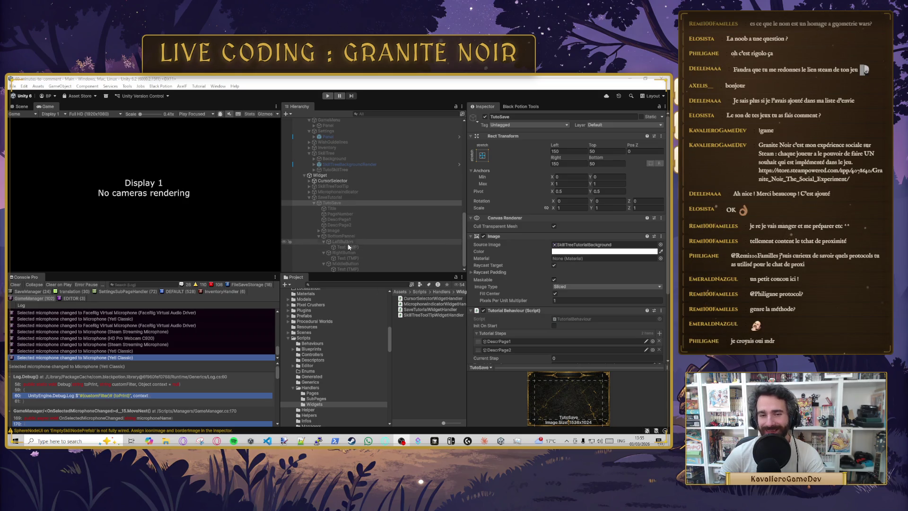
pyautogui.click(318, 231)
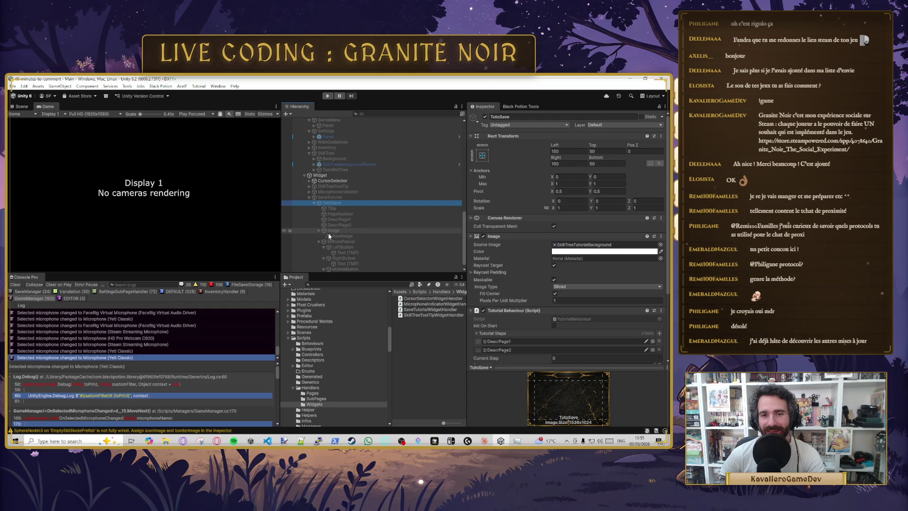
pyautogui.click(329, 230)
pyautogui.moveTo(328, 231); pyautogui.dragTo(329, 206)
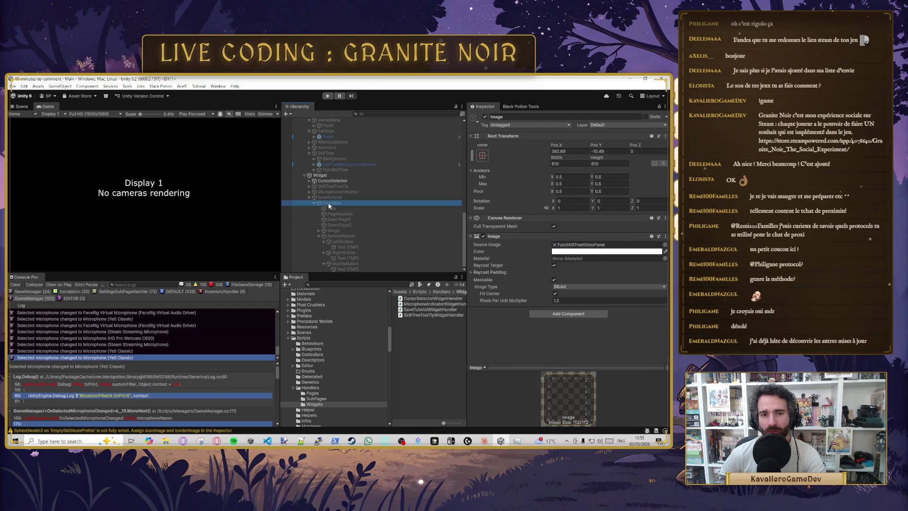
pyautogui.scroll(-5, 532, 272)
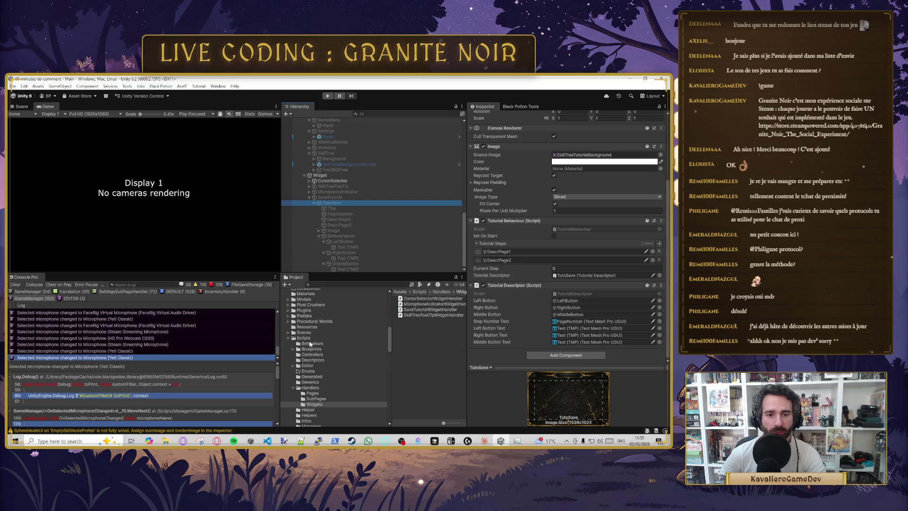
pyautogui.scroll(-5, 317, 350)
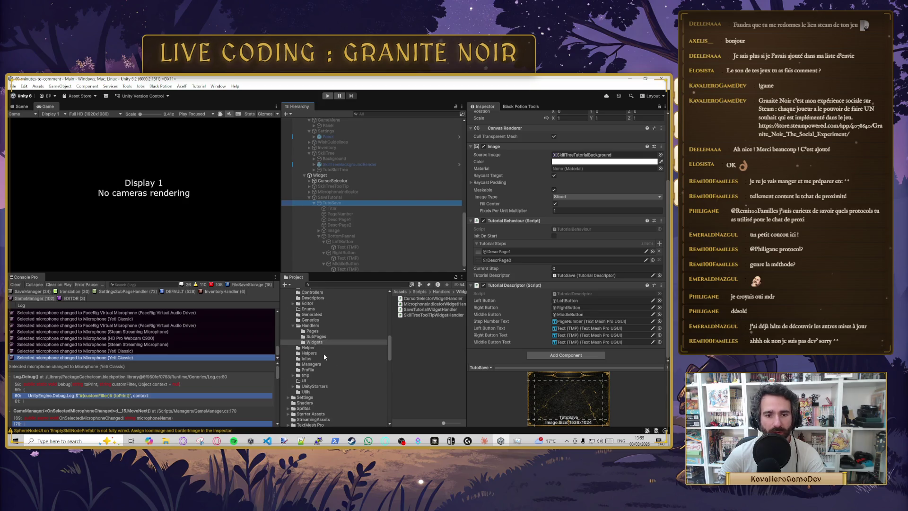
pyautogui.scroll(-3, 324, 356)
pyautogui.scroll(5, 337, 368)
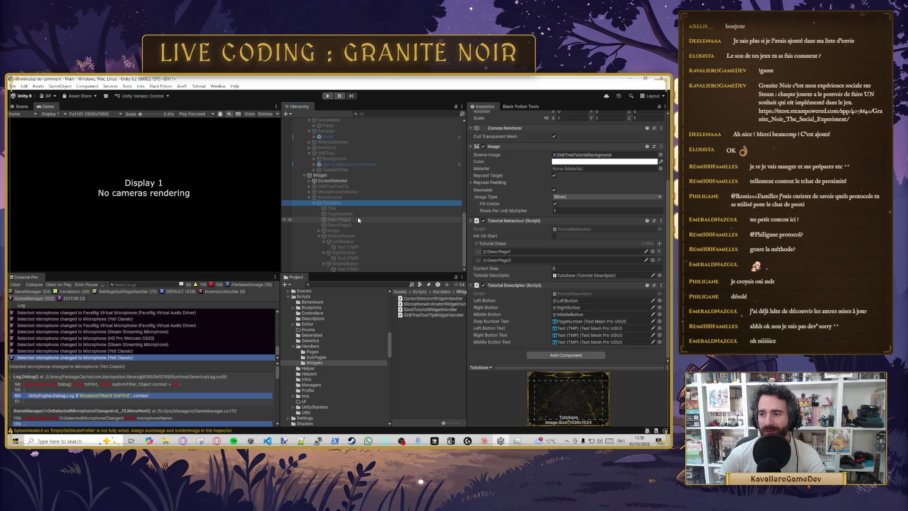
pyautogui.click(342, 213)
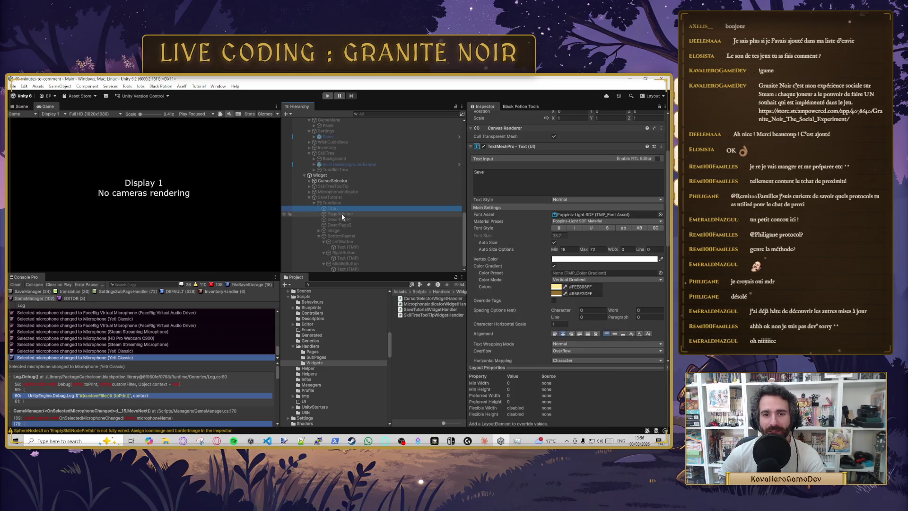
# Step: Remove the I2 Localize component from the middle button's Ok text
pyautogui.click(347, 220)
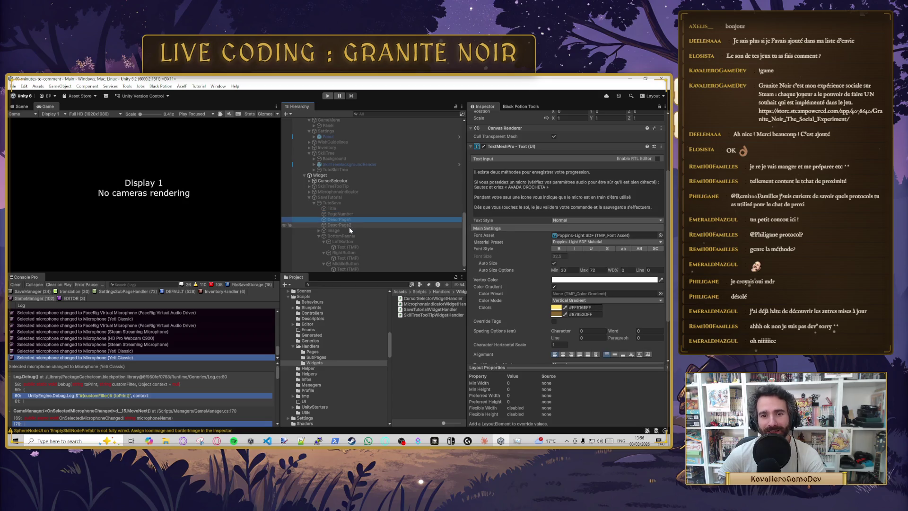
pyautogui.click(349, 225)
pyautogui.click(344, 230)
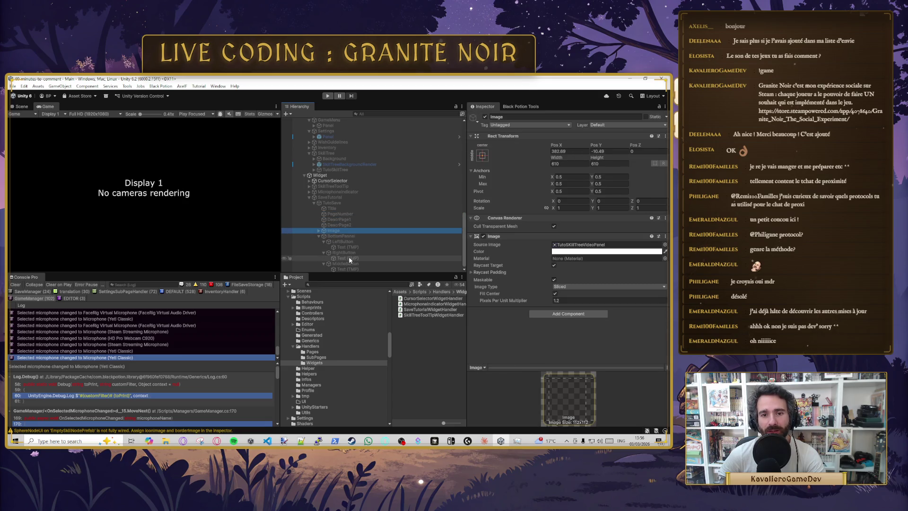
pyautogui.click(348, 269)
pyautogui.scroll(-10, 508, 241)
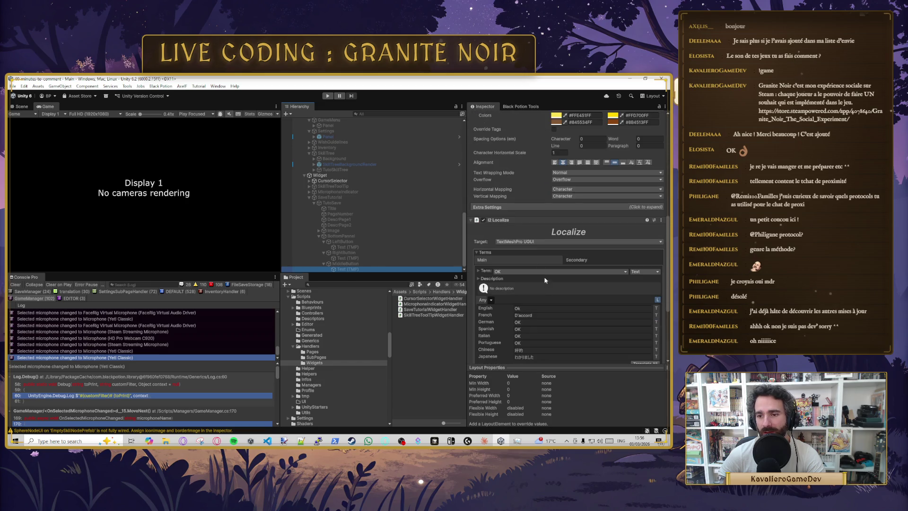
pyautogui.rightClick(512, 220)
pyautogui.click(529, 239)
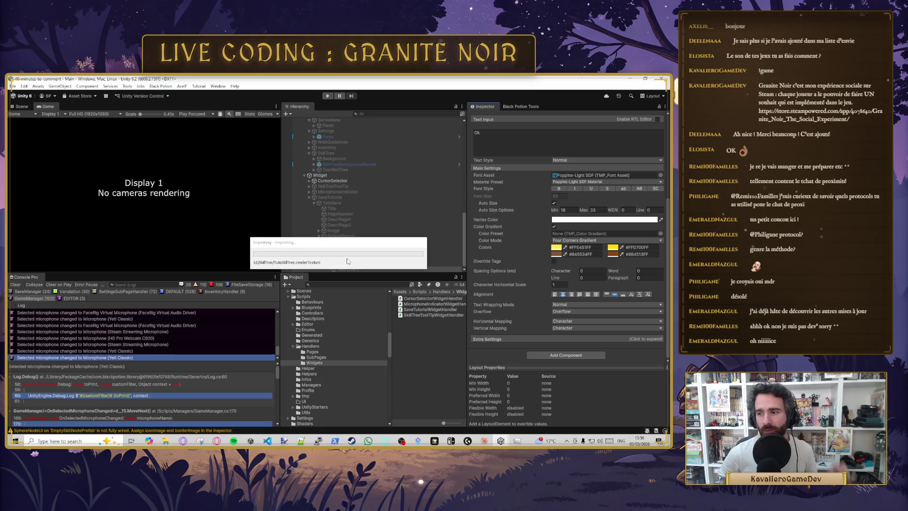
# Step: Check the SUIVANT and PRECEDENT button labels, then enter Play mode with Ctrl+P
pyautogui.click(347, 258)
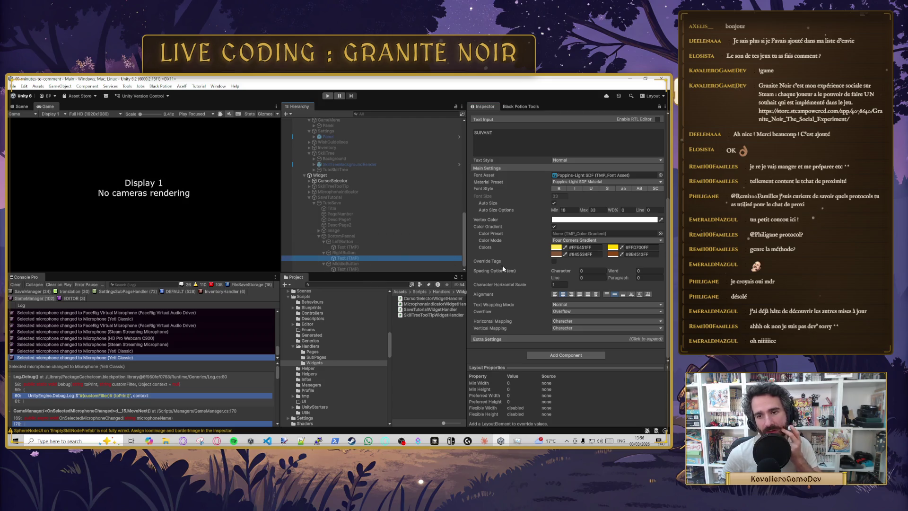
pyautogui.click(348, 247)
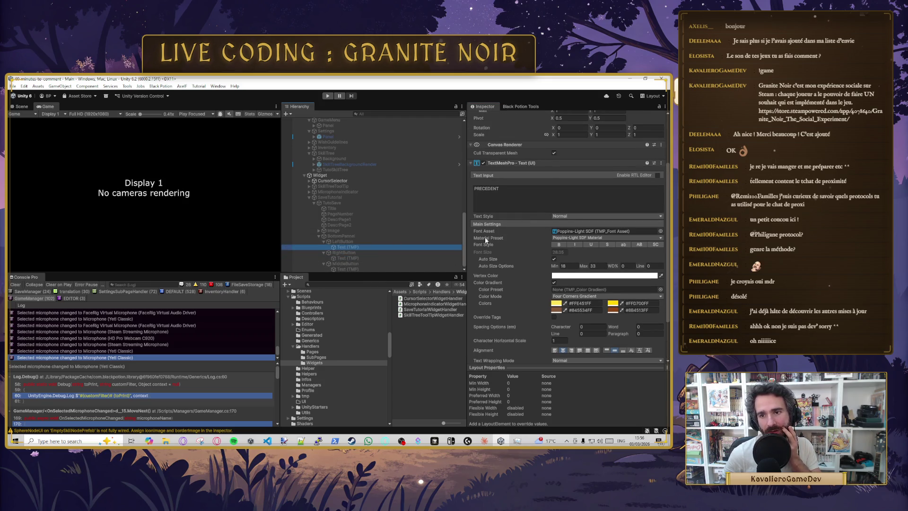
pyautogui.hotkey('ctrl', 'p')
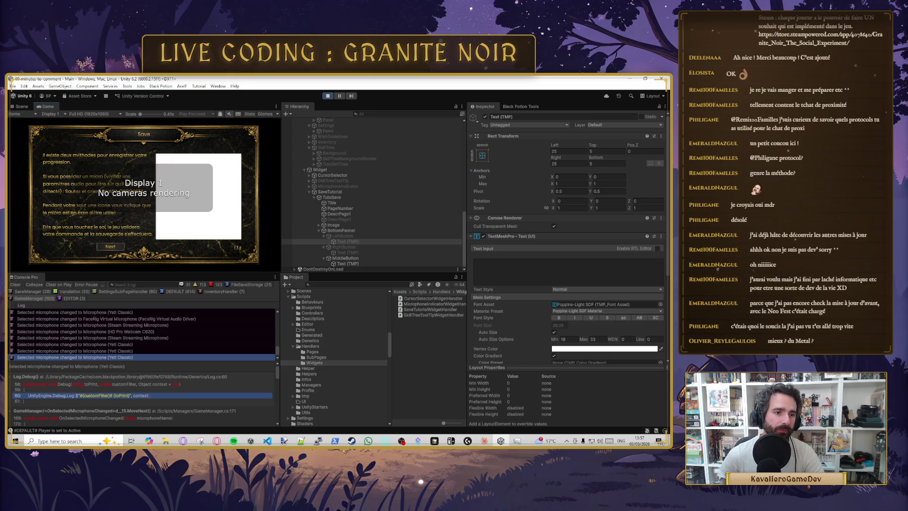
# Step: Bring up the in-game pause menu with Escape, then exit Play mode
pyautogui.press('Escape')
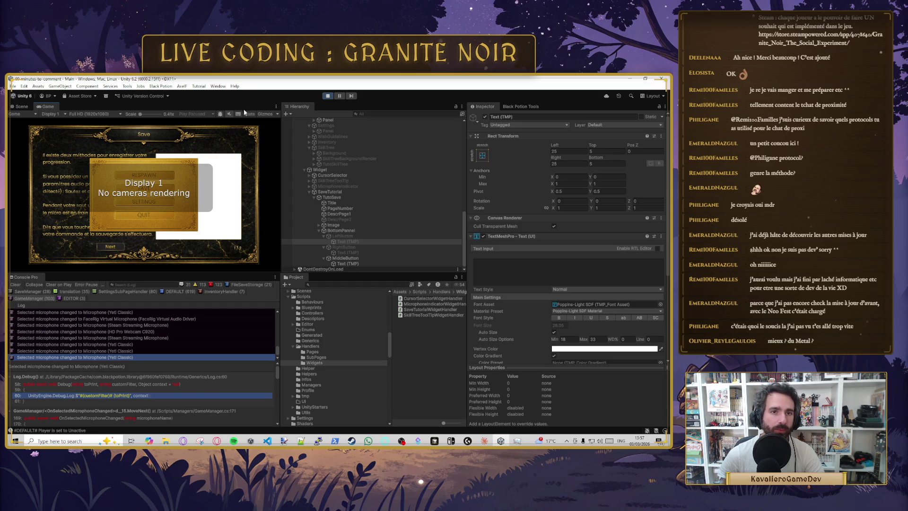
pyautogui.click(328, 95)
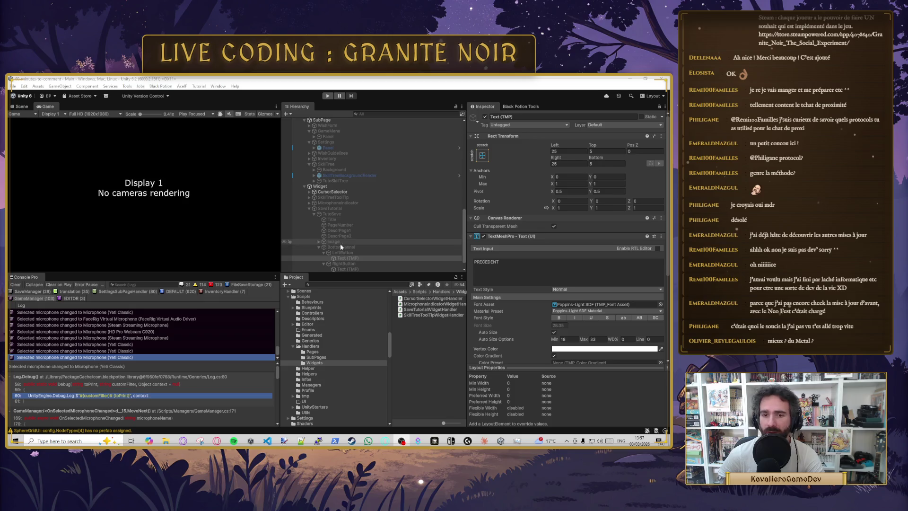
# Step: Make TutoSave the On Click target of LeftButton, leave the function unset, and return to Cursor
pyautogui.scroll(-1, 348, 239)
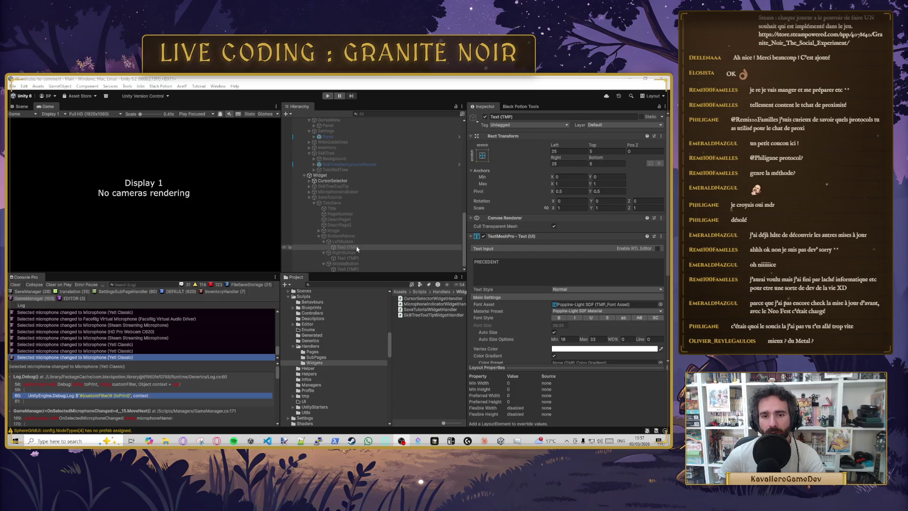
pyautogui.click(343, 241)
pyautogui.scroll(-5, 510, 266)
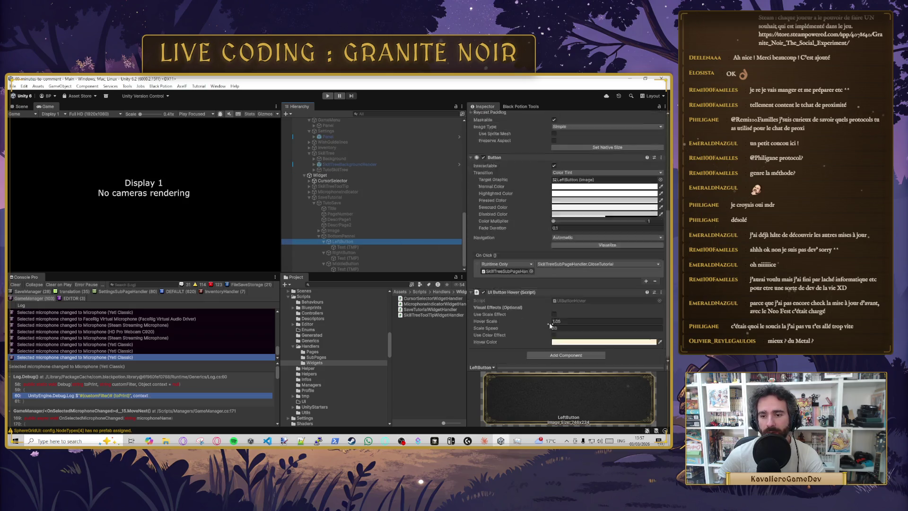
pyautogui.scroll(2, 358, 242)
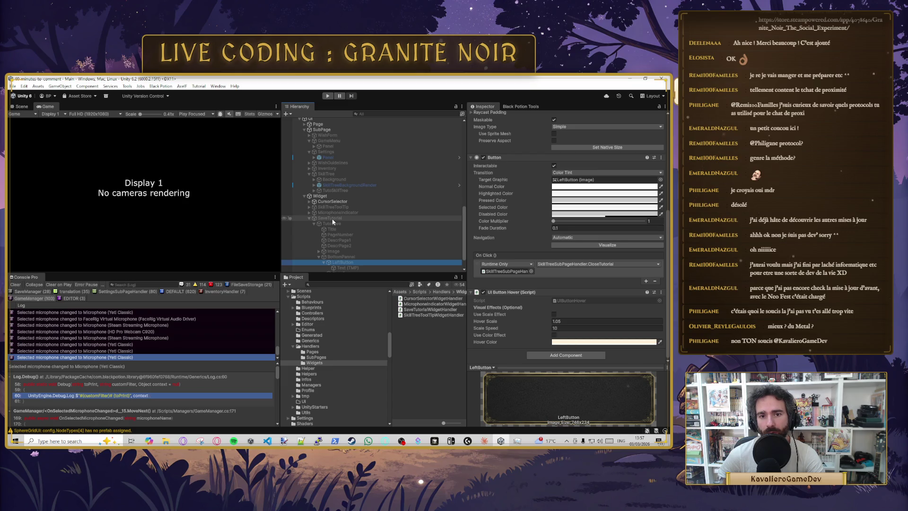
pyautogui.moveTo(334, 223); pyautogui.dragTo(508, 270)
pyautogui.click(591, 264)
pyautogui.moveTo(572, 314)
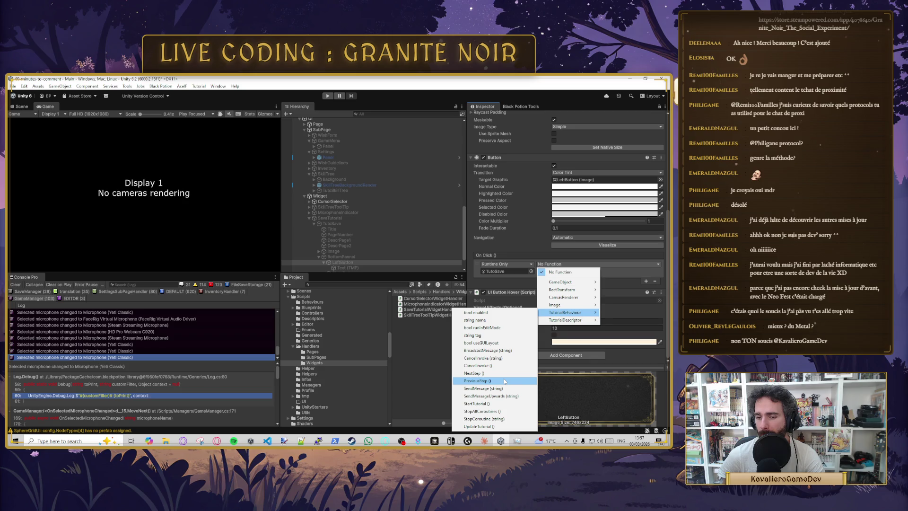
pyautogui.press('Escape')
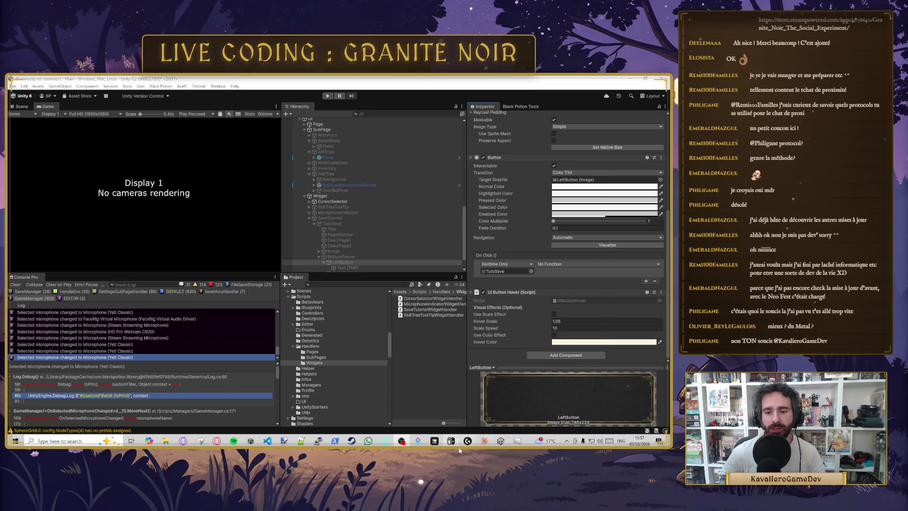
pyautogui.click(434, 440)
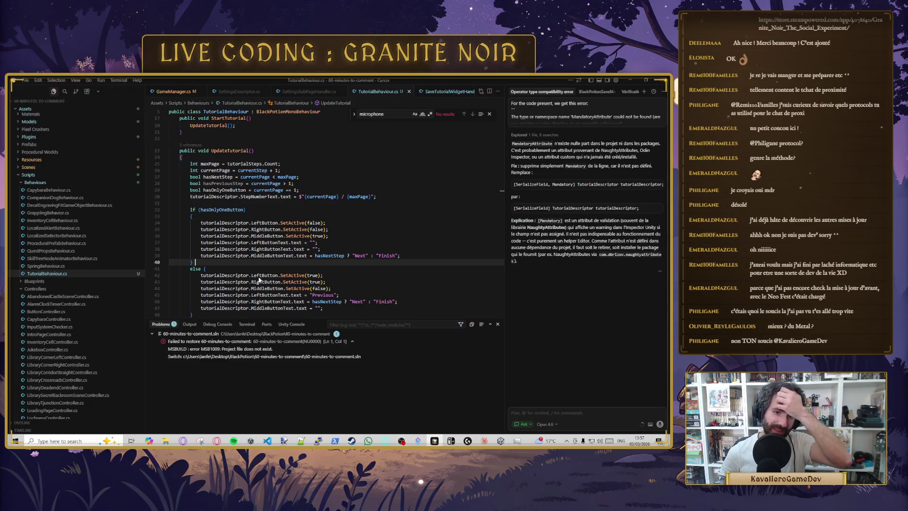
# Step: Start a new void method after UpdateTutorial, then delete the half-written declaration
pyautogui.scroll(-10, 259, 280)
pyautogui.click(235, 128)
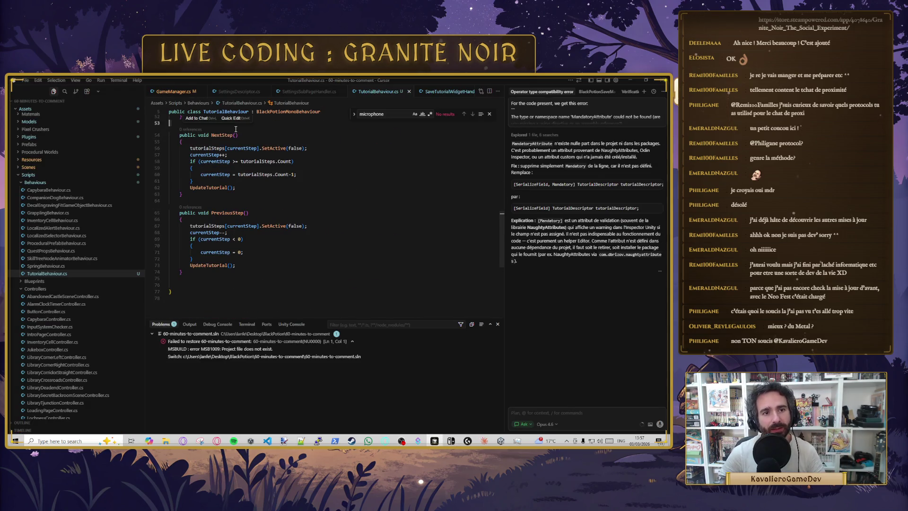
pyautogui.press('Return')
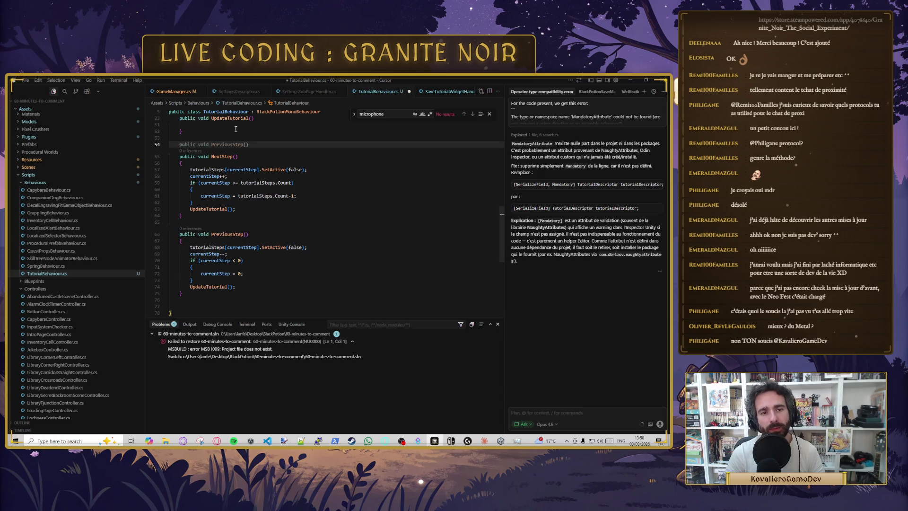
pyautogui.write('public vio')
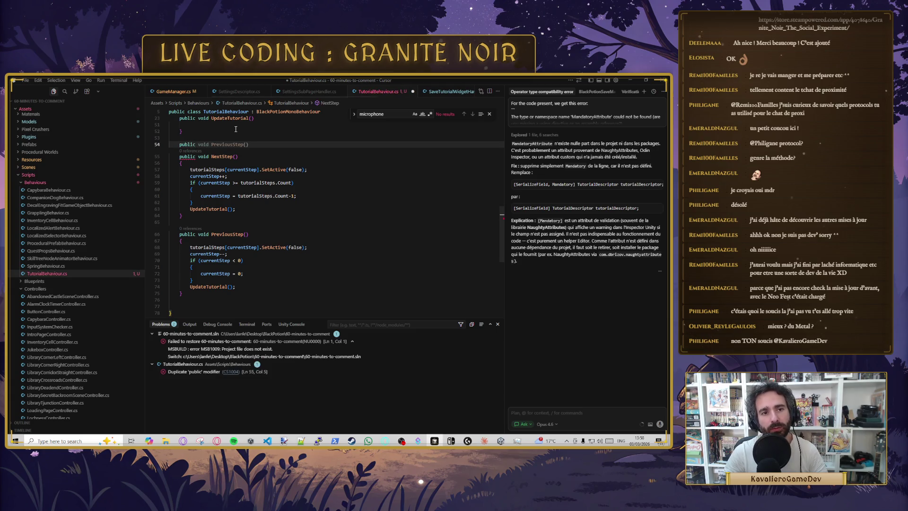
pyautogui.press('Down')
pyautogui.press('Tab')
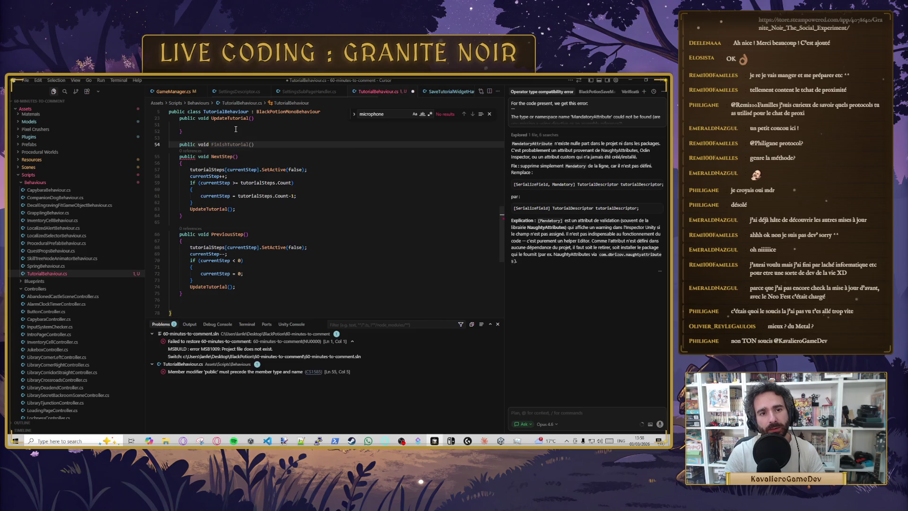
pyautogui.hotkey('ctrl', 'BackSpace')
pyautogui.hotkey('ctrl', 'BackSpace')
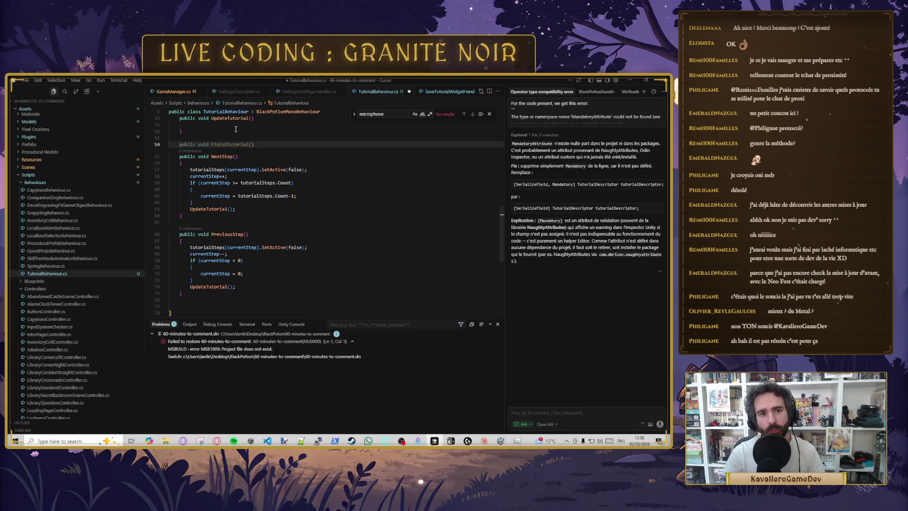
# Step: Add a public void FinishTutorial() method after PreviousStep using the suggested body
pyautogui.click(236, 303)
pyautogui.press('Return')
pyautogui.scroll(-1, 229, 301)
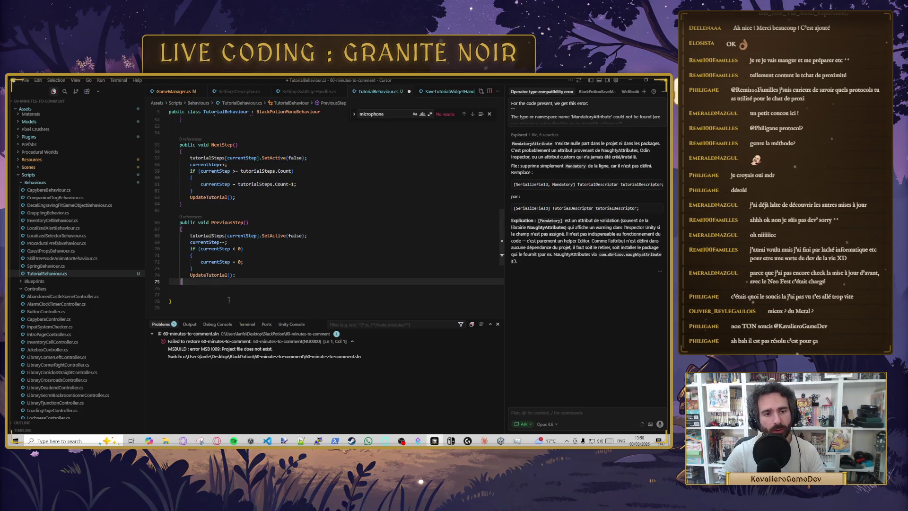
pyautogui.press('Return')
pyautogui.write('public void FinishTutorial()')
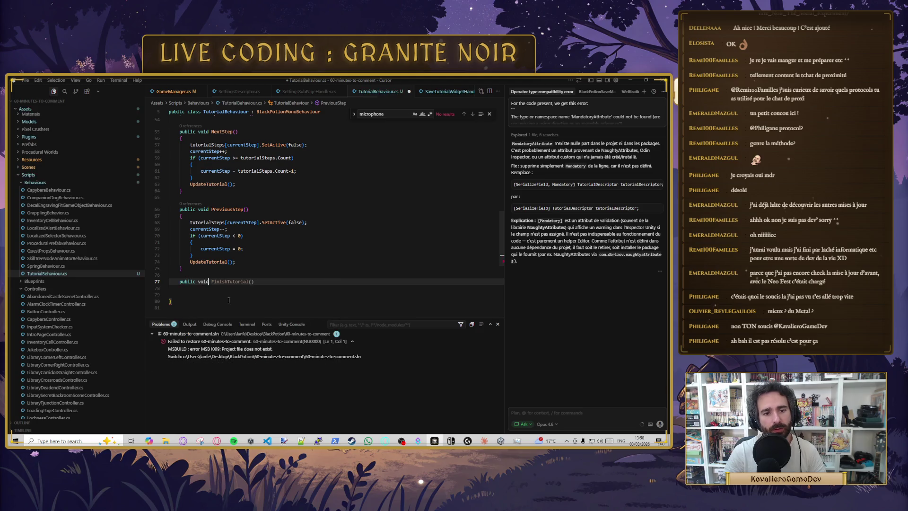
pyautogui.press('Tab')
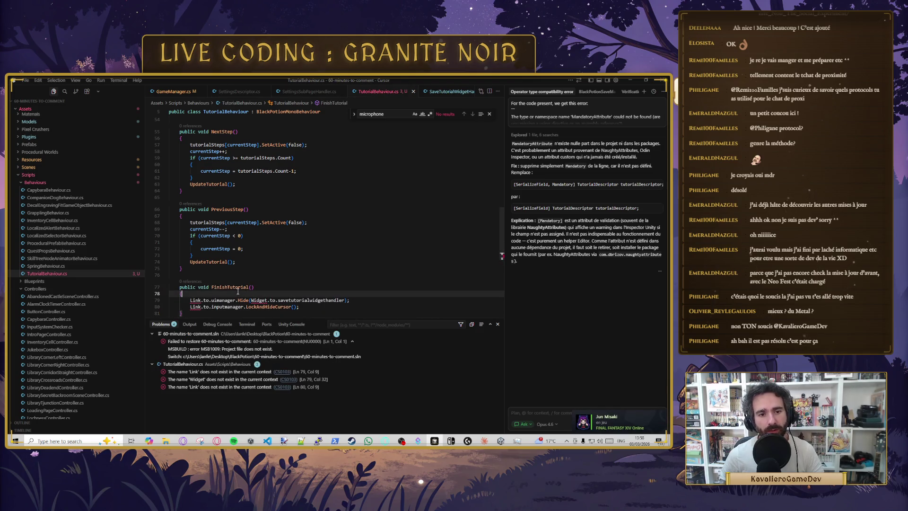
# Step: Accept the quick fix that adds the missing Link reference at the top, then save the script
pyautogui.moveTo(198, 300)
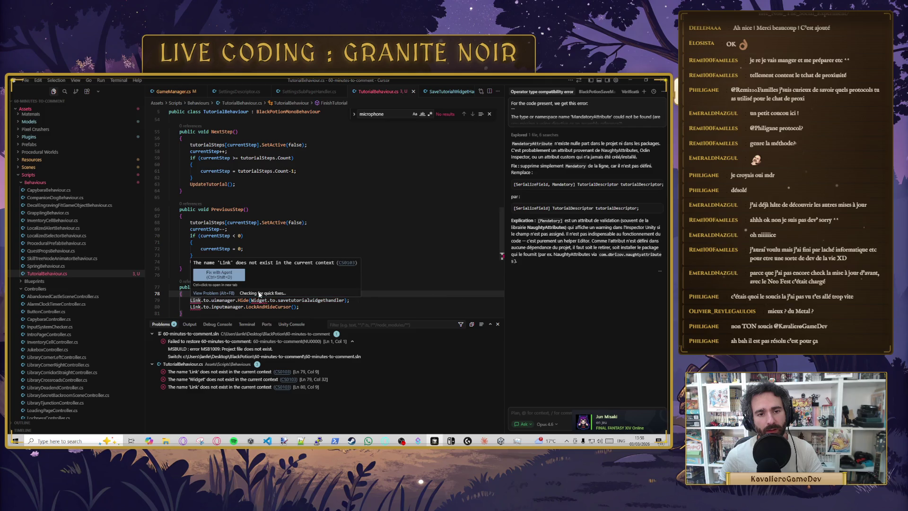
pyautogui.click(258, 293)
pyautogui.press('Escape')
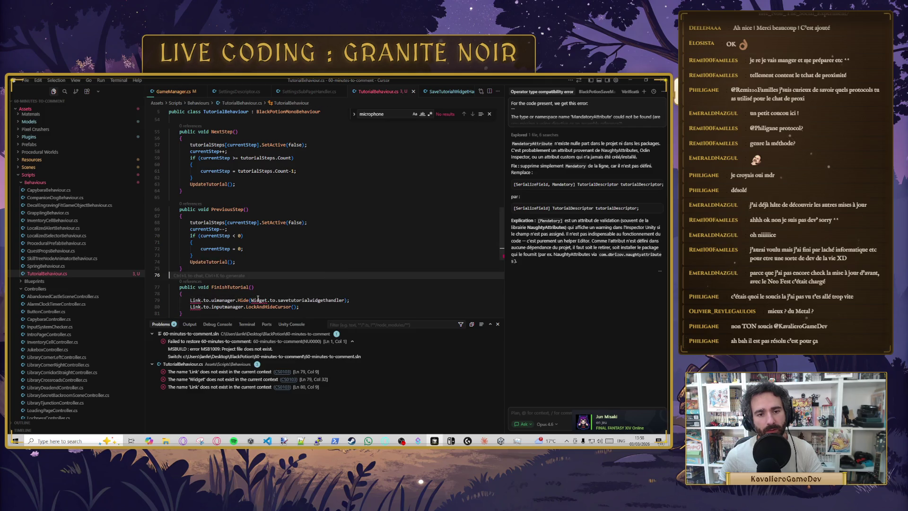
pyautogui.press('Tab')
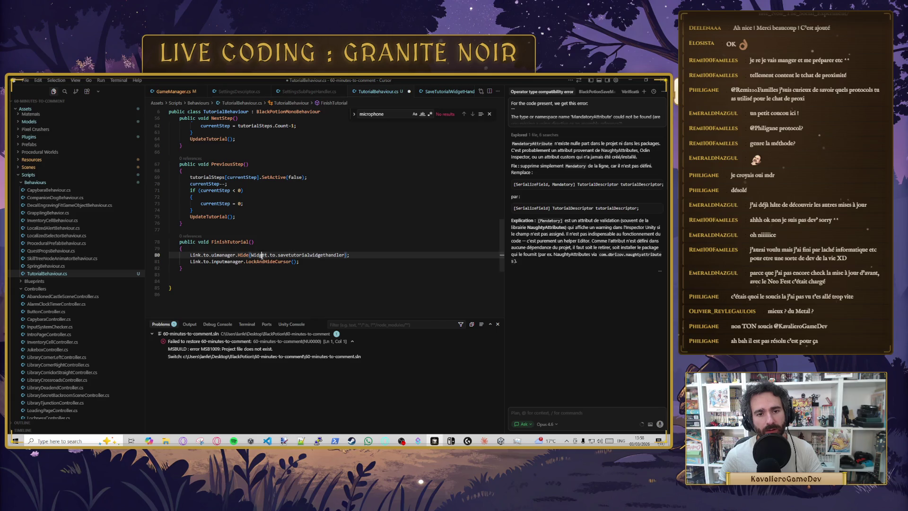
pyautogui.click(301, 262)
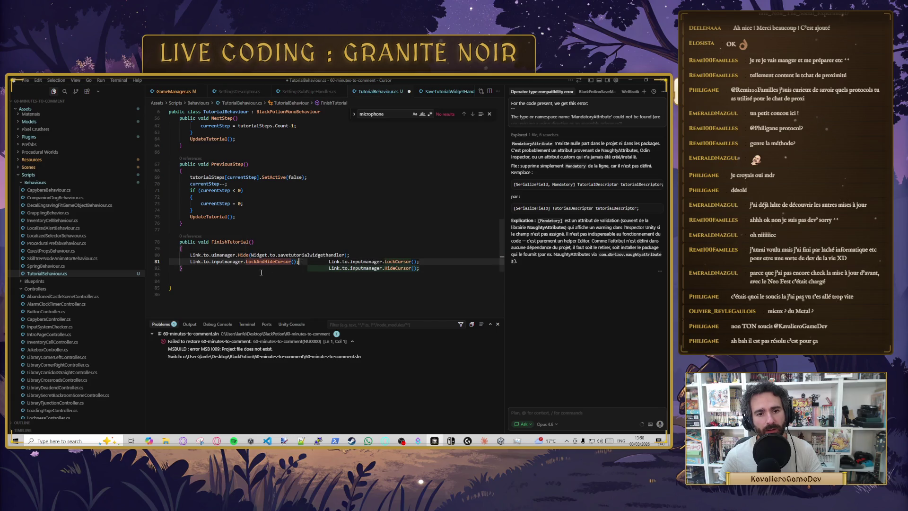
pyautogui.press('Up')
pyautogui.press('Up')
pyautogui.press('Up')
pyautogui.hotkey('ctrl', 's')
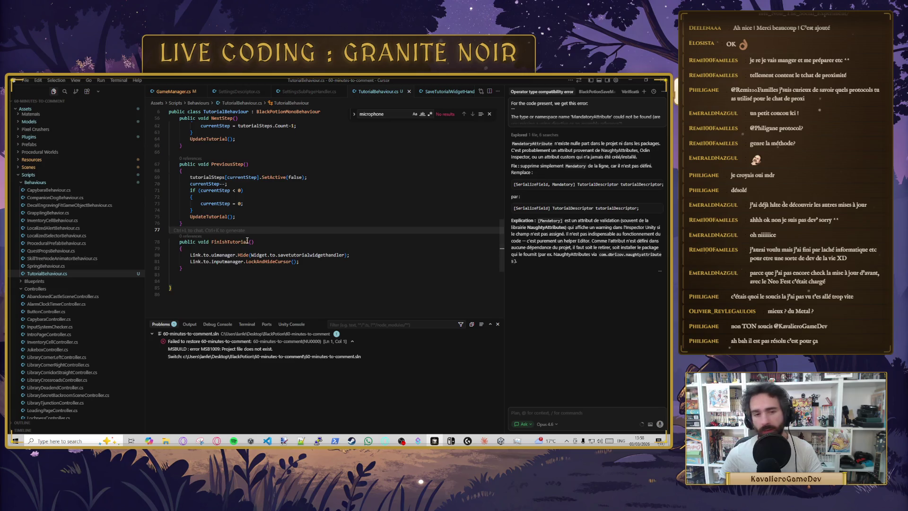
# Step: Review the script and place the caret on the empty line after UpdateTutorial
pyautogui.scroll(2, 247, 240)
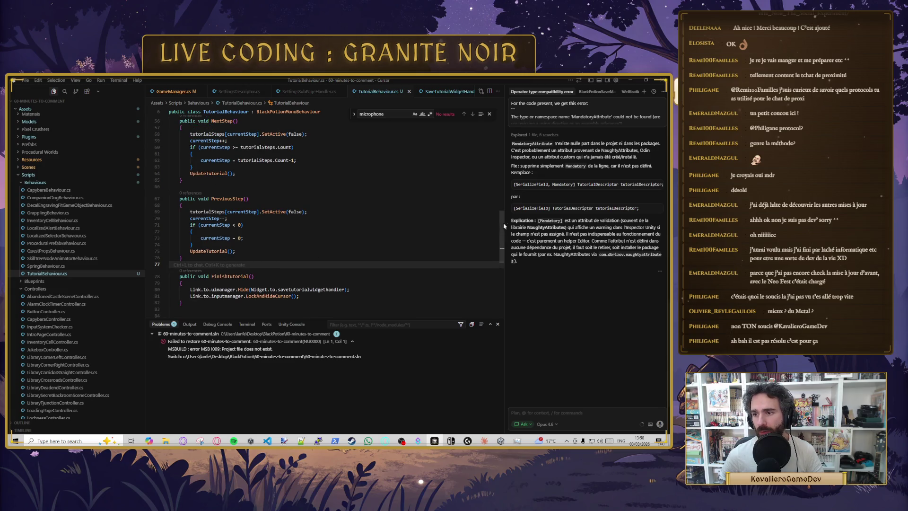
pyautogui.scroll(5, 308, 257)
pyautogui.scroll(-4, 309, 256)
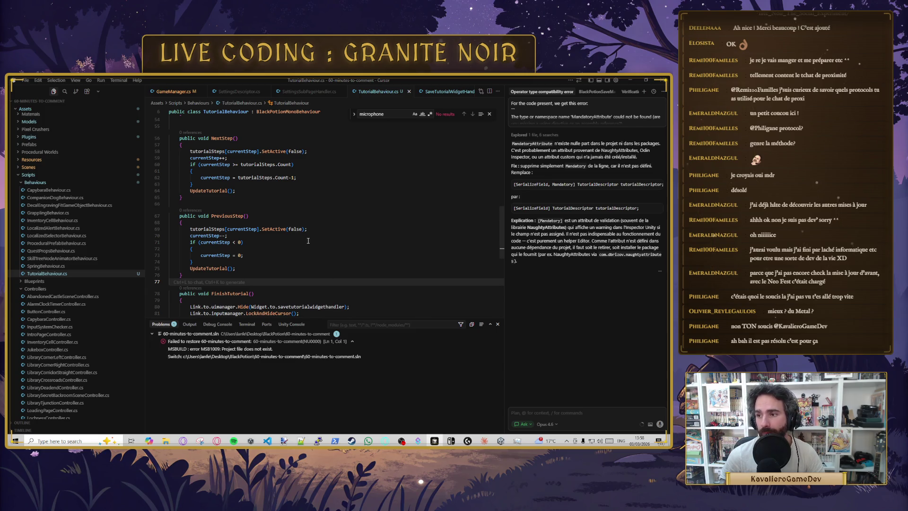
pyautogui.scroll(3, 308, 218)
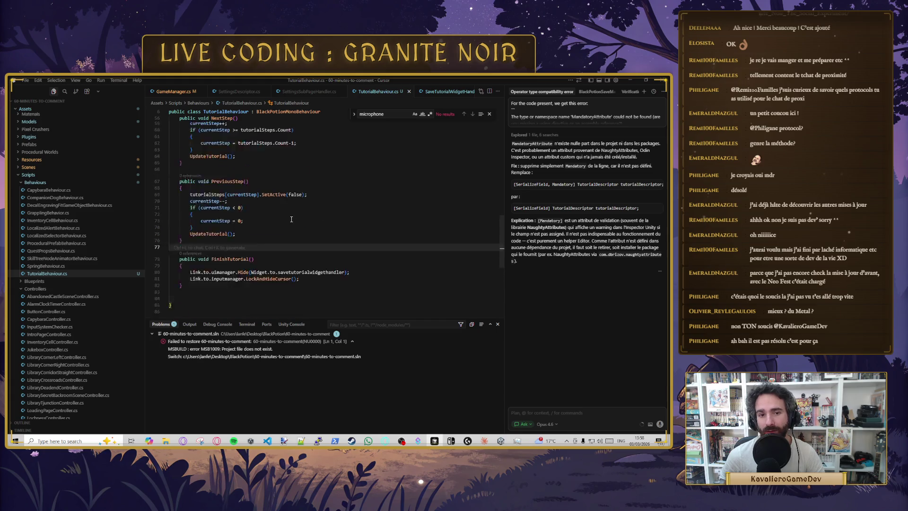
pyautogui.scroll(-4, 255, 218)
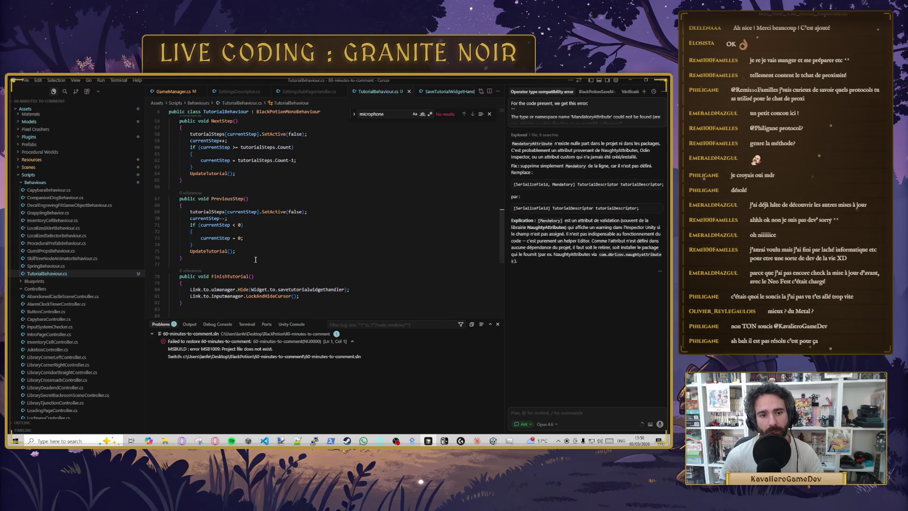
pyautogui.scroll(3, 255, 259)
pyautogui.click(216, 174)
# Step: Add an OnLeftButtonClicked() method whose body calls PreviousStep()
pyautogui.press('Tab')
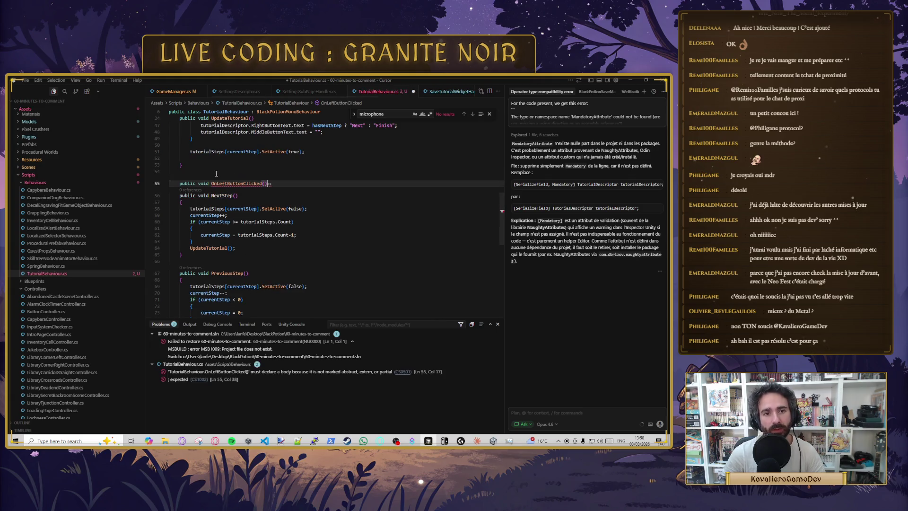
pyautogui.press('Return')
pyautogui.write('{')
pyautogui.press('Return')
pyautogui.write('PreviousStep();')
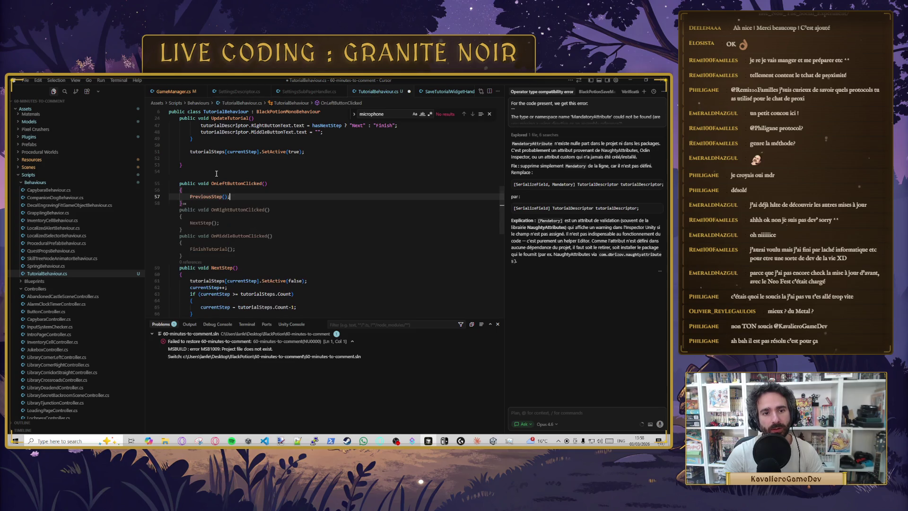
pyautogui.write('P')
pyautogui.press('BackSpace')
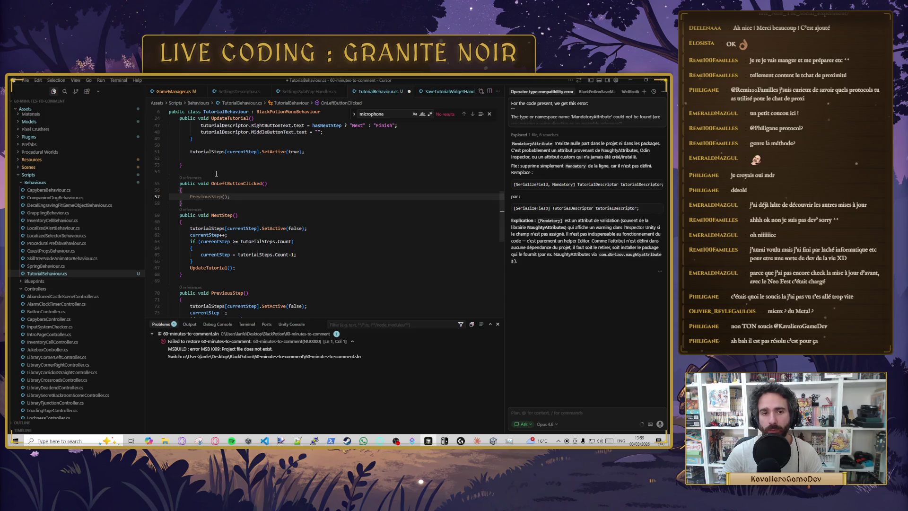
pyautogui.press('Tab')
pyautogui.press('Down')
pyautogui.press('Return')
pyautogui.press('Return')
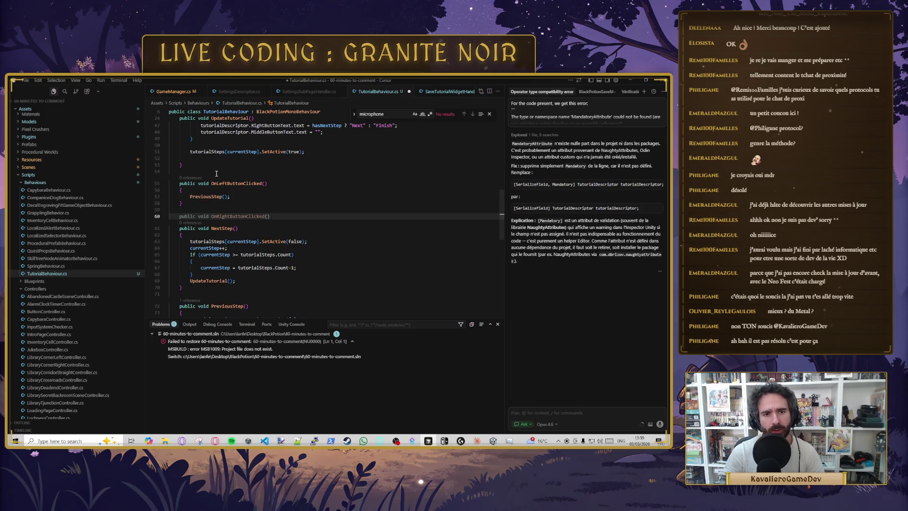
# Step: Add an OnRightButtonClicked() method calling NextStep(), with an if ( line above the call
pyautogui.press('Tab')
pyautogui.press('Return')
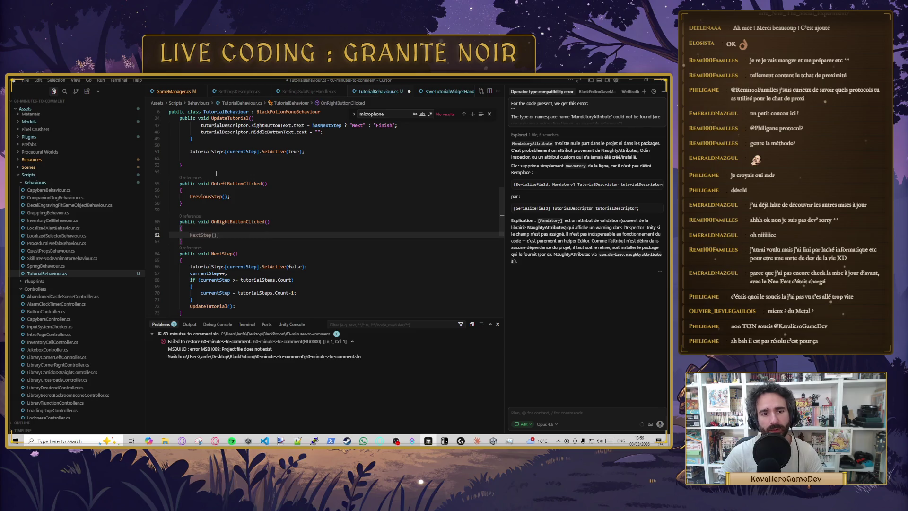
pyautogui.press('Home')
pyautogui.press('Return')
pyautogui.press('Up')
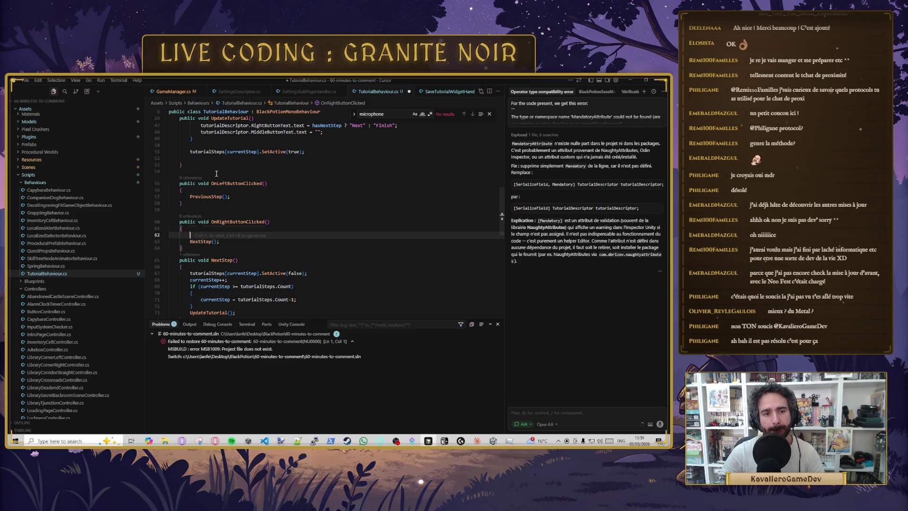
pyautogui.write('if (')
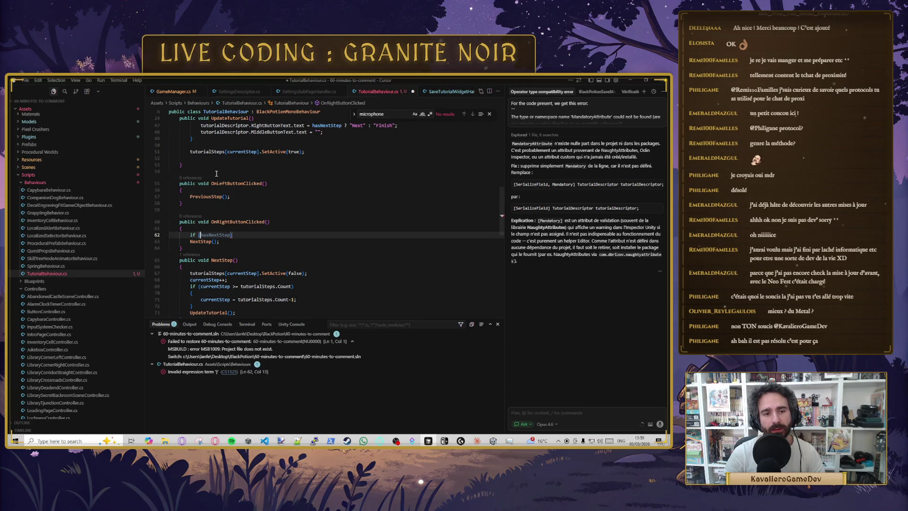
# Step: Copy the maxPage, currentPage and hasNextStep declarations, then undo pasting them into OnLeftButtonClicked
pyautogui.scroll(10, 216, 174)
pyautogui.tripleClick(222, 189)
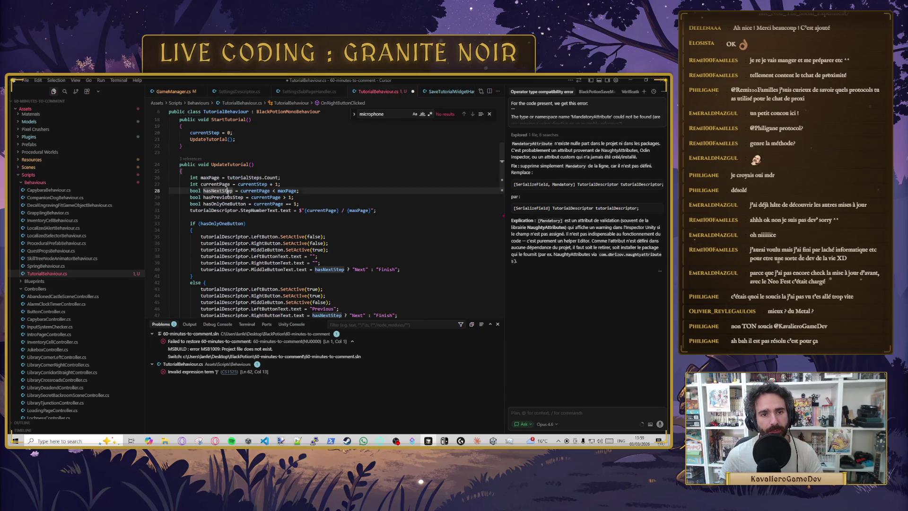
pyautogui.moveTo(257, 185); pyautogui.dragTo(112, 174)
pyautogui.hotkey('ctrl', 'c')
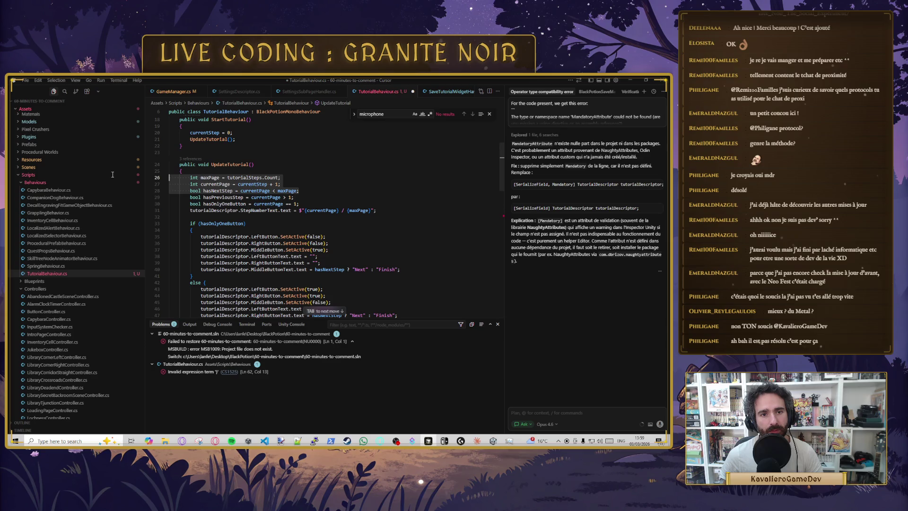
pyautogui.scroll(-5, 201, 206)
pyautogui.click(201, 206)
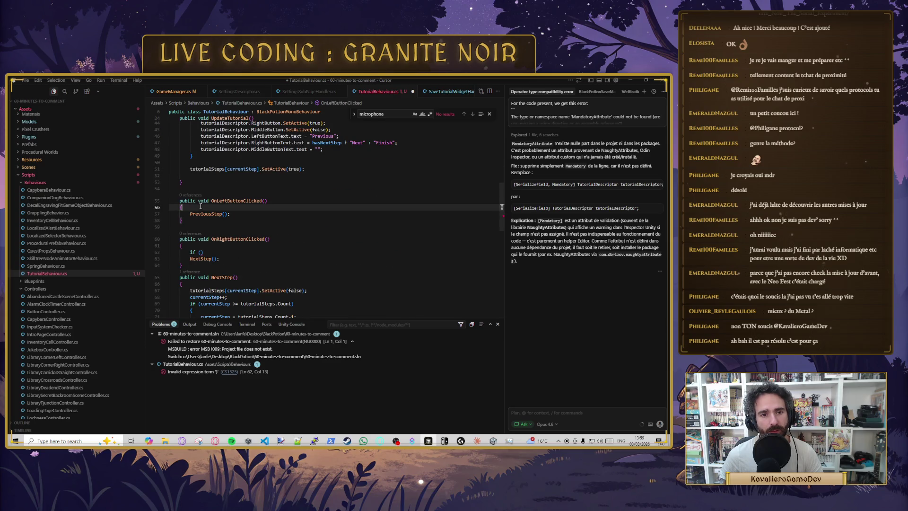
pyautogui.press('Return')
pyautogui.hotkey('ctrl', 'v')
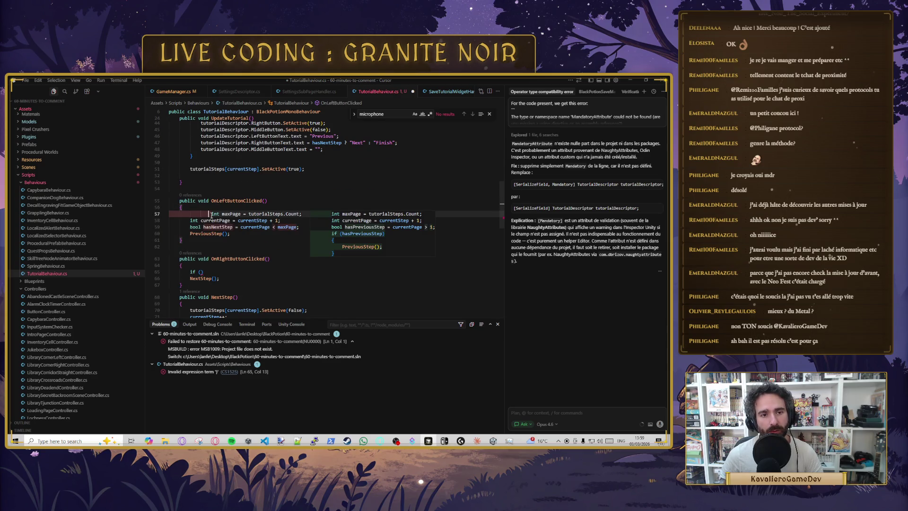
pyautogui.click(239, 233)
pyautogui.press('Down')
pyautogui.press('Home')
pyautogui.press('Home')
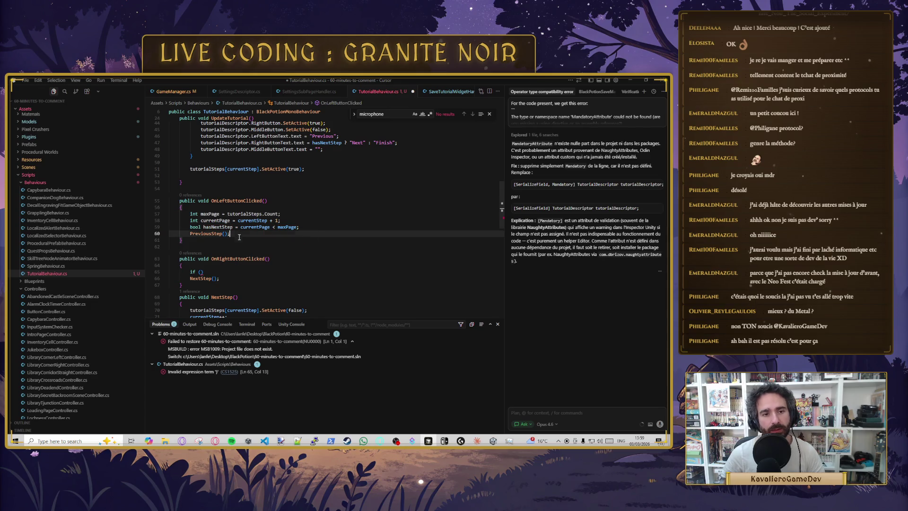
pyautogui.press('Up')
pyautogui.press('Up')
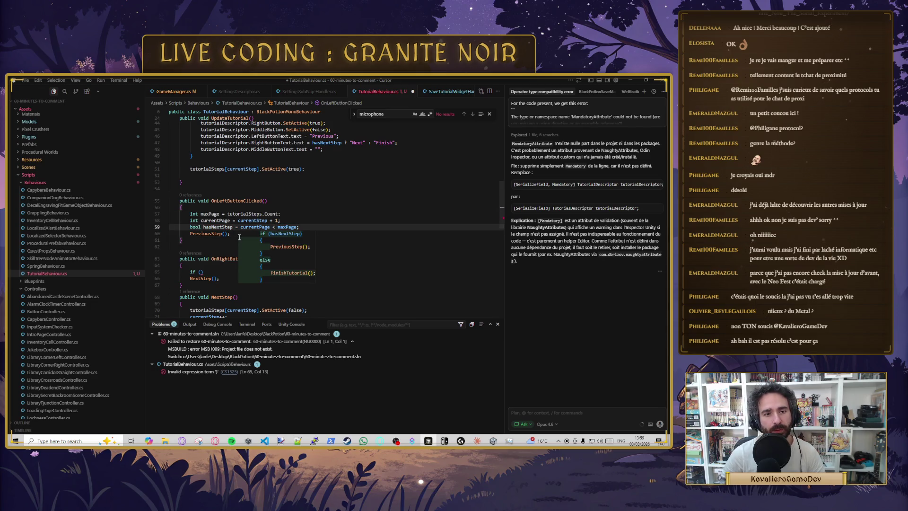
pyautogui.hotkey('ctrl', 'z')
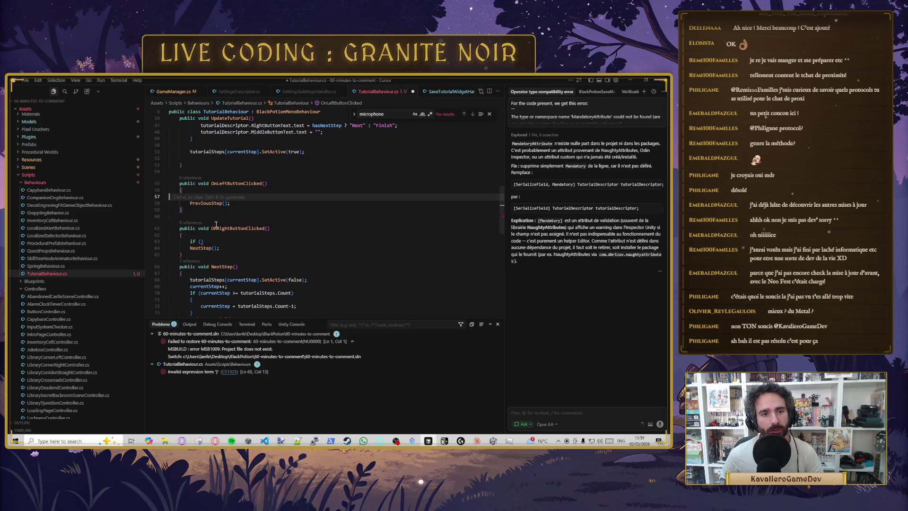
# Step: Paste the declarations into OnRightButtonClicked and wrap NextStep() in if (hasNextStep)
pyautogui.click(231, 242)
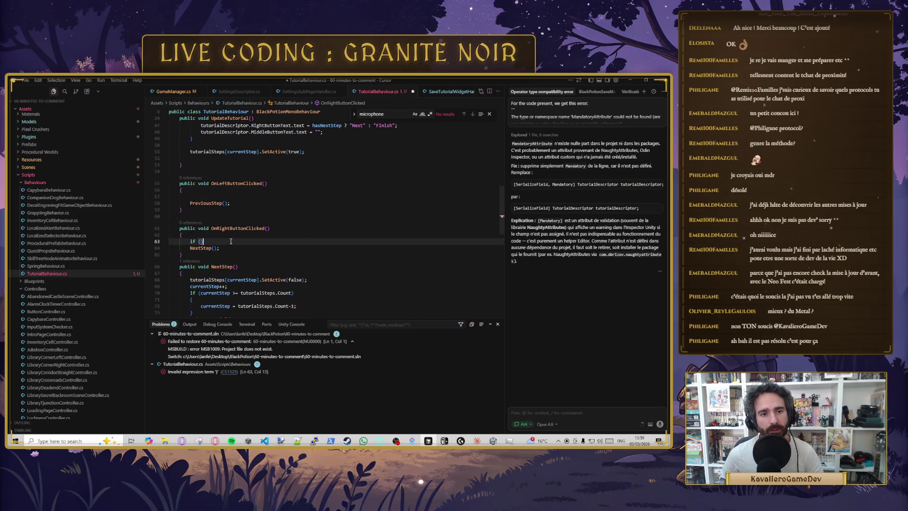
pyautogui.click(192, 241)
pyautogui.hotkey('ctrl', 'v')
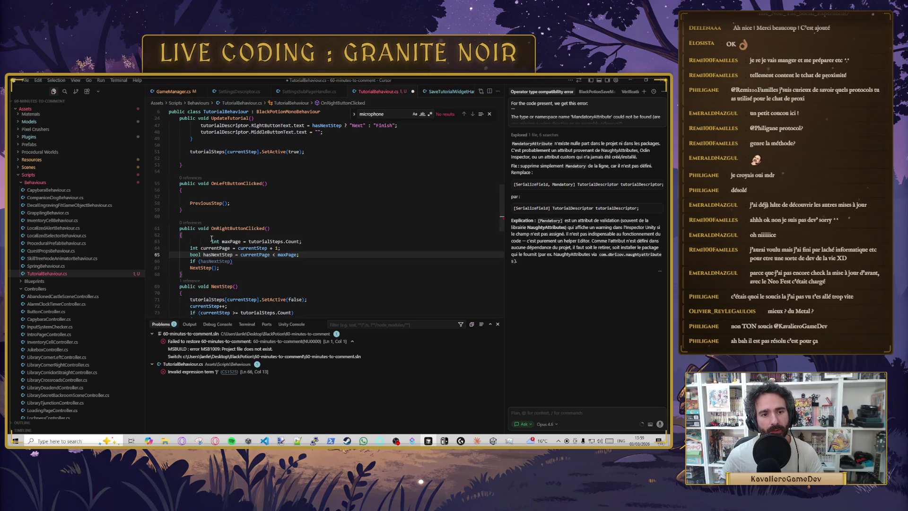
pyautogui.click(210, 261)
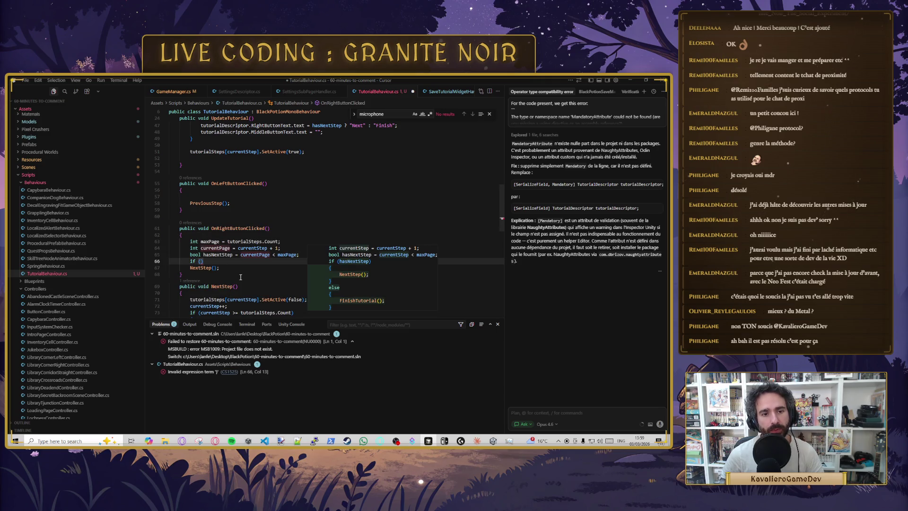
pyautogui.write('ha')
pyautogui.press('Tab')
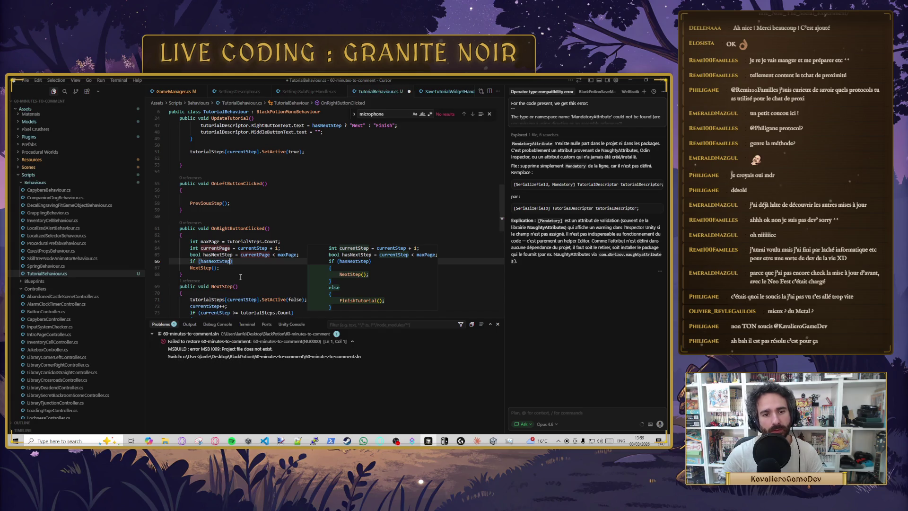
pyautogui.press('Escape')
pyautogui.press('Down')
pyautogui.press('Tab')
# Step: Add an else branch that calls FinishTutorial() on its own line, then save
pyautogui.press('Down')
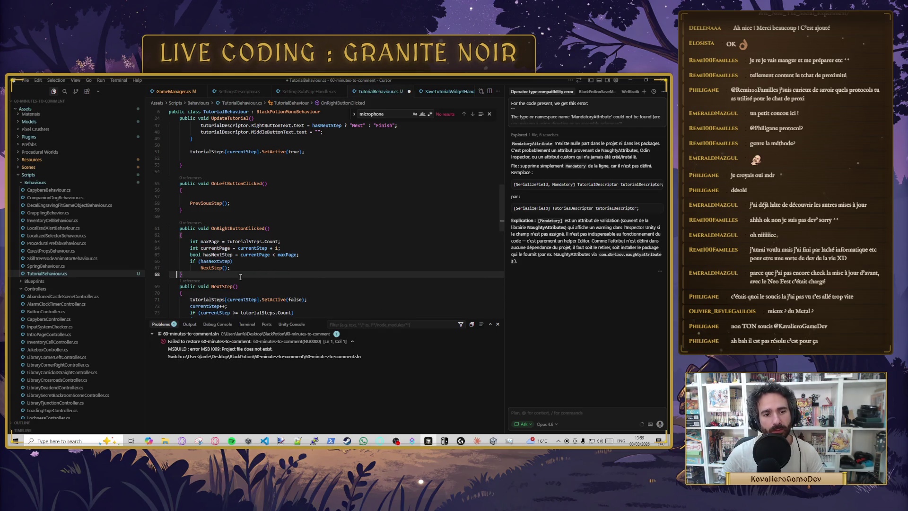
pyautogui.press('Return')
pyautogui.write('else')
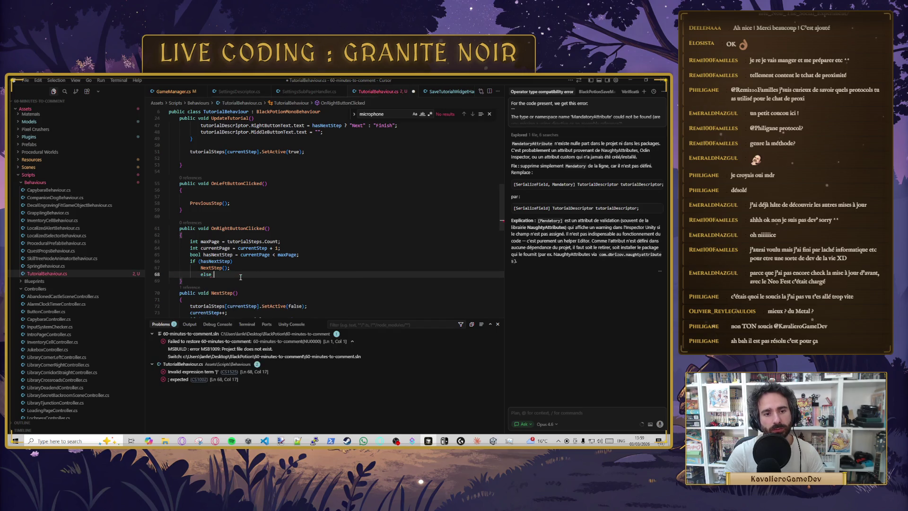
pyautogui.press('Tab')
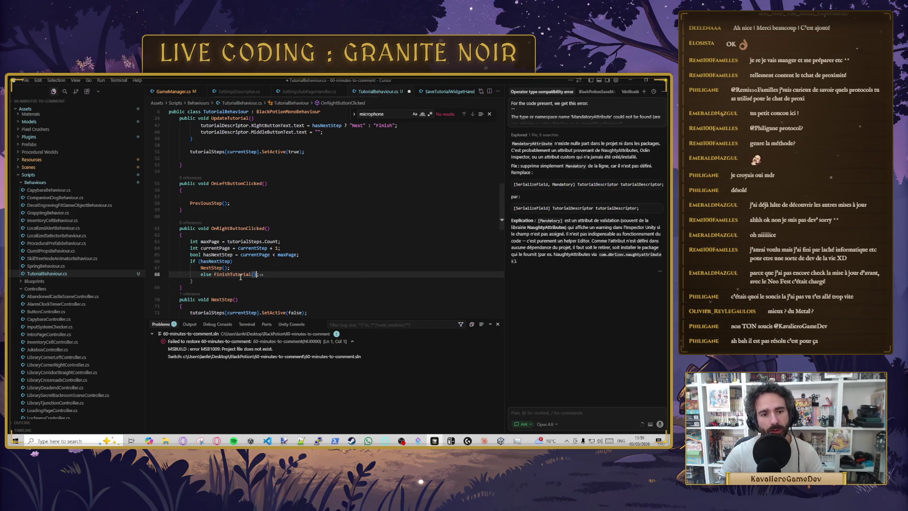
pyautogui.press('Return')
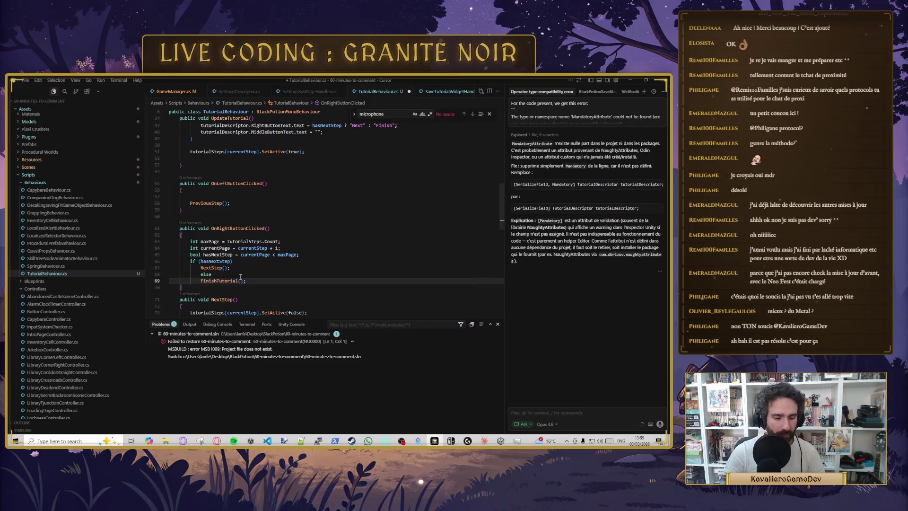
pyautogui.press('Up')
pyautogui.hotkey('ctrl', 's')
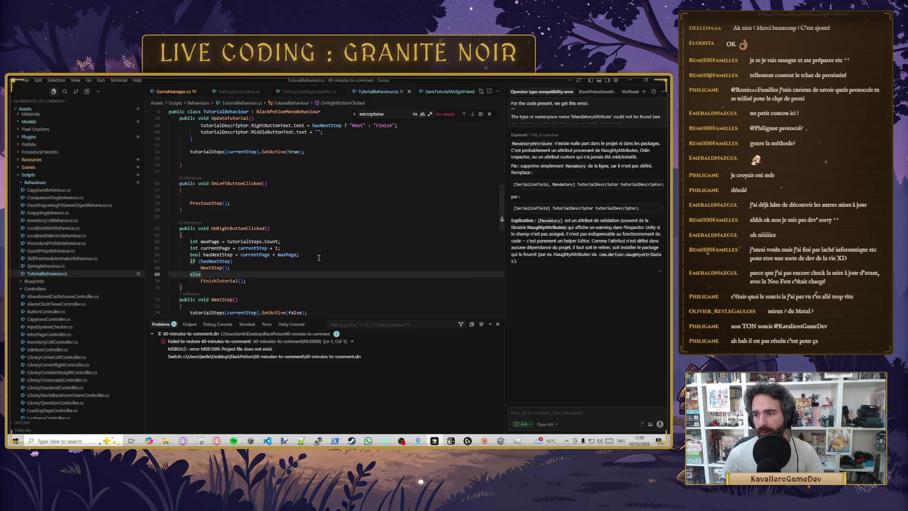
pyautogui.scroll(-1, 226, 201)
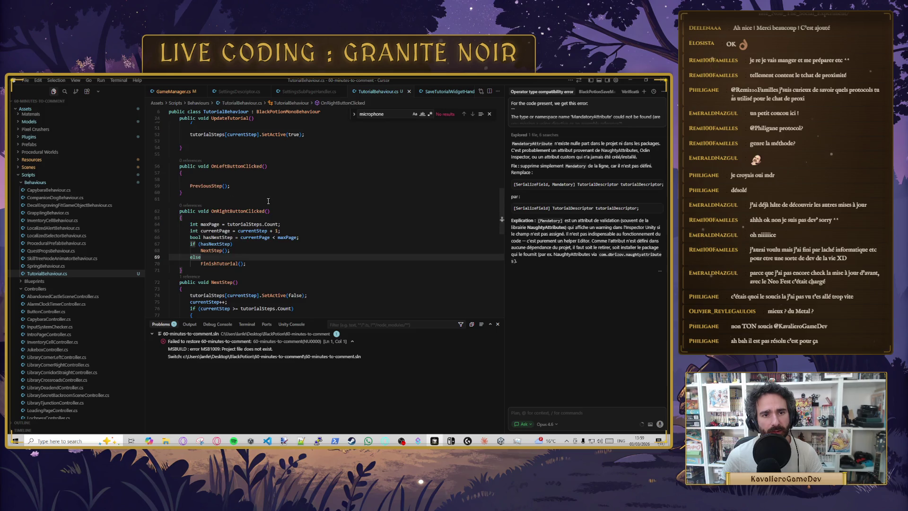
# Step: Declare a public void OnMiddleButtonClicked() method after OnRightButtonClicked with an empty body
pyautogui.click(209, 270)
pyautogui.press('Return')
pyautogui.press('Return')
pyautogui.press('Return')
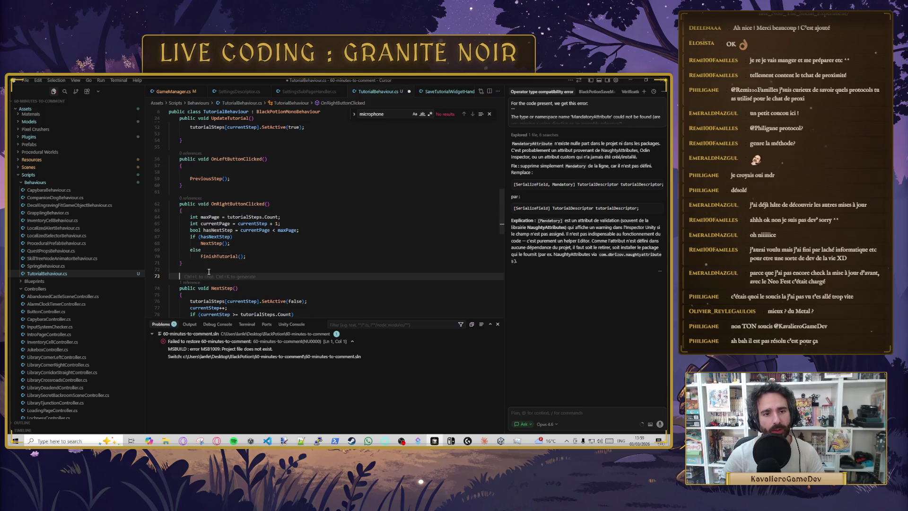
pyautogui.press('Tab')
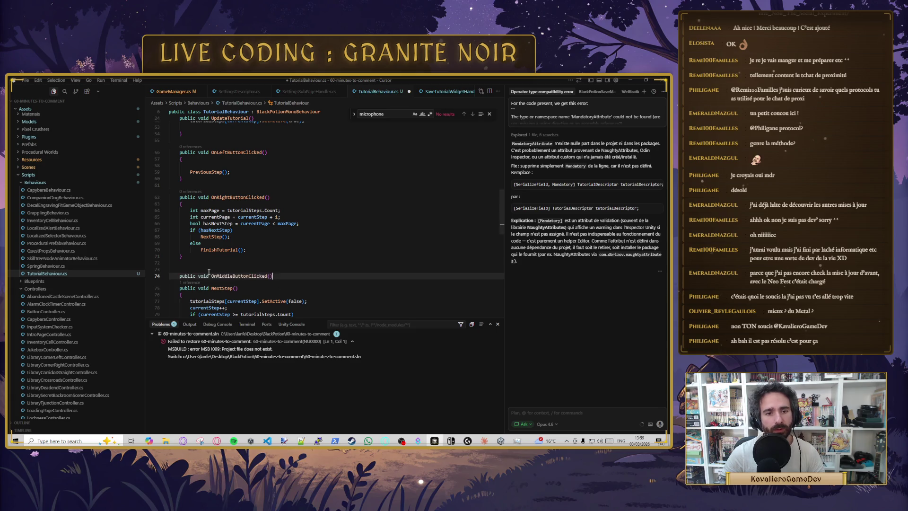
pyautogui.press('Return')
pyautogui.write('{')
pyautogui.press('Return')
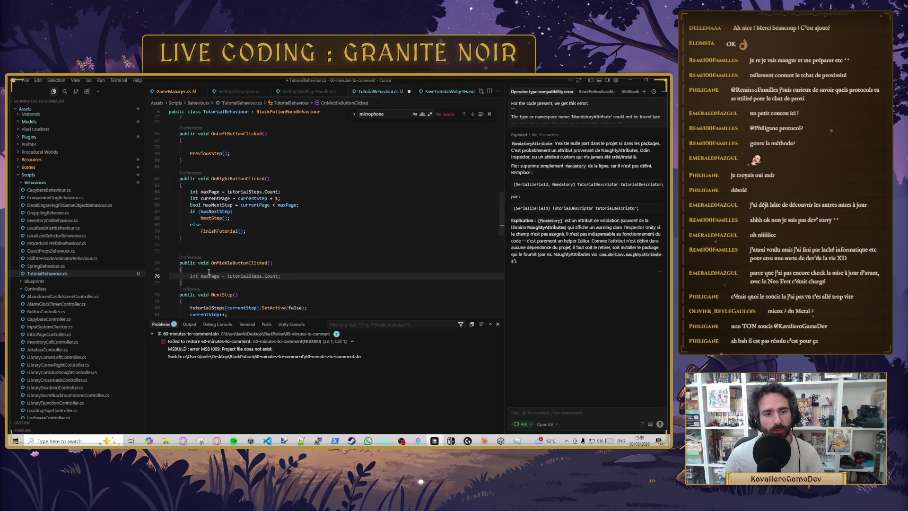
# Step: Fill OnMiddleButtonClicked with the suggested page-count lines from OnRightButtonClicked
pyautogui.scroll(1, 281, 232)
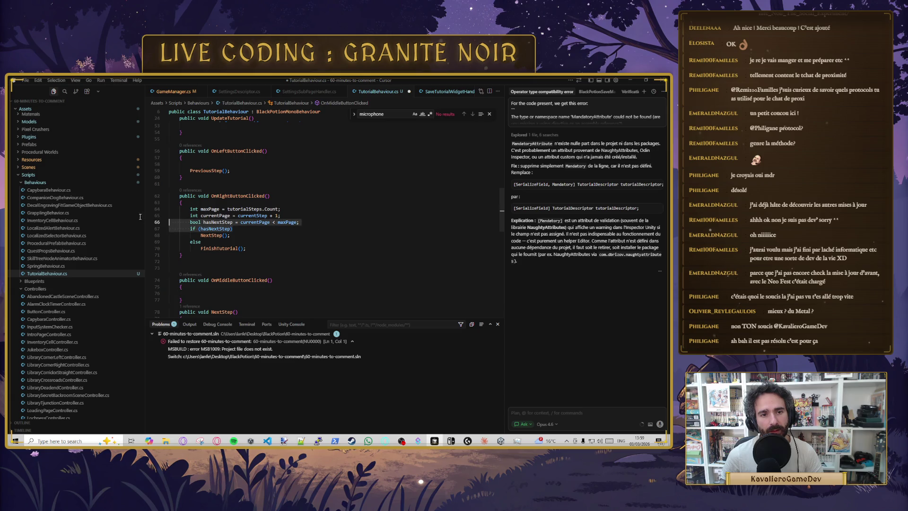
pyautogui.moveTo(299, 222); pyautogui.dragTo(182, 213)
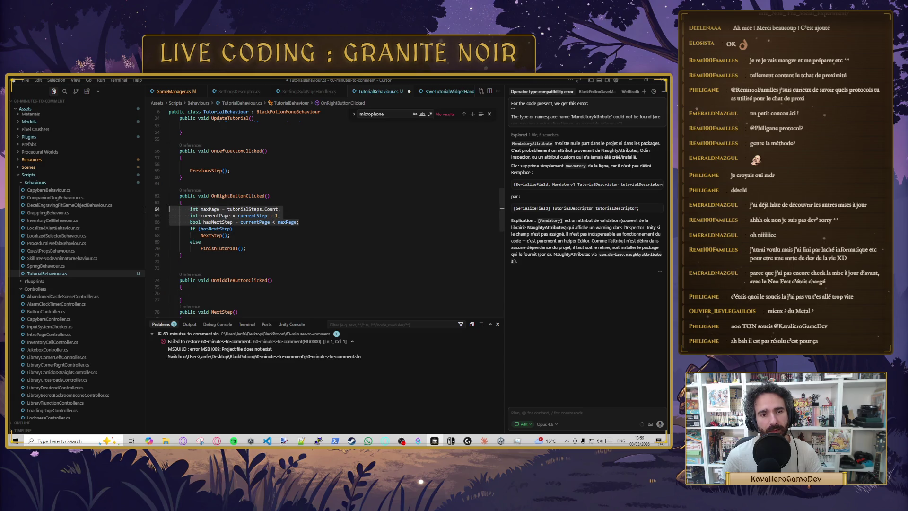
pyautogui.click(229, 293)
pyautogui.press('Tab')
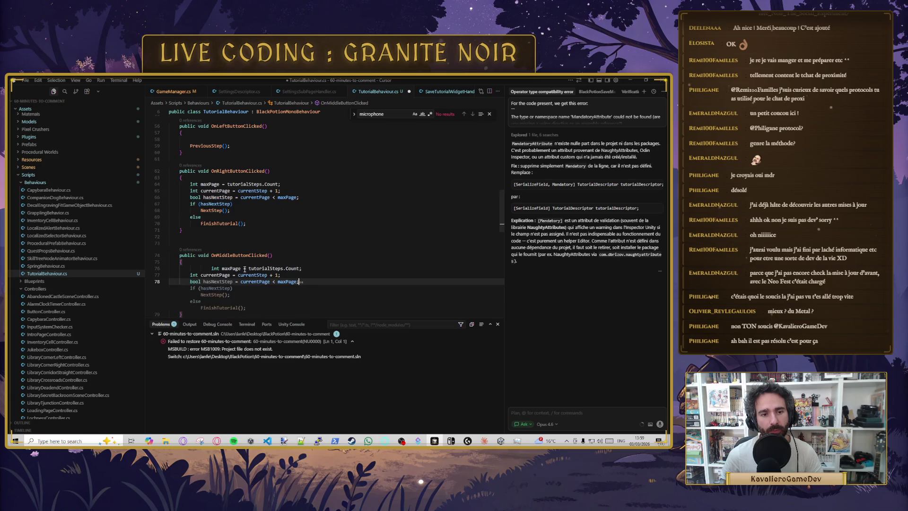
pyautogui.press('Tab')
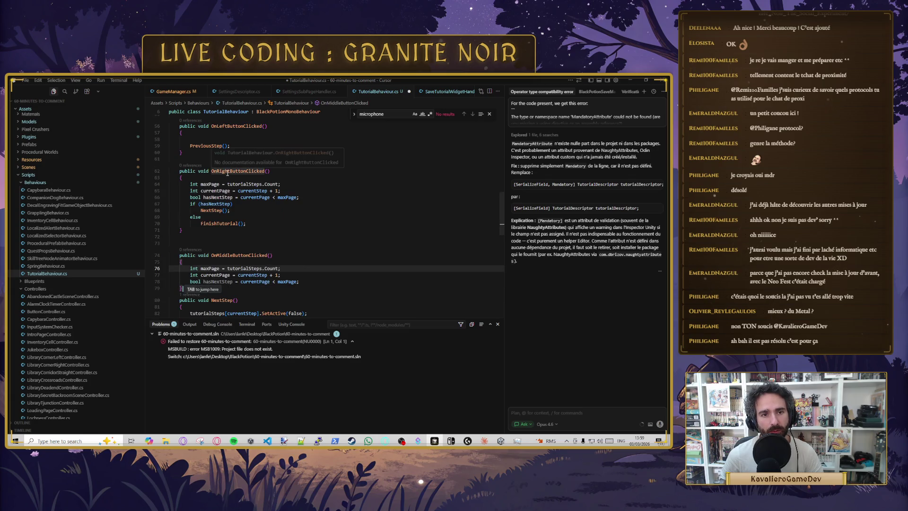
# Step: Replace OnMiddleButtonClicked's body with a single OnRightButtonClicked(); call and save
pyautogui.doubleClick(227, 172)
pyautogui.hotkey('ctrl', 'c')
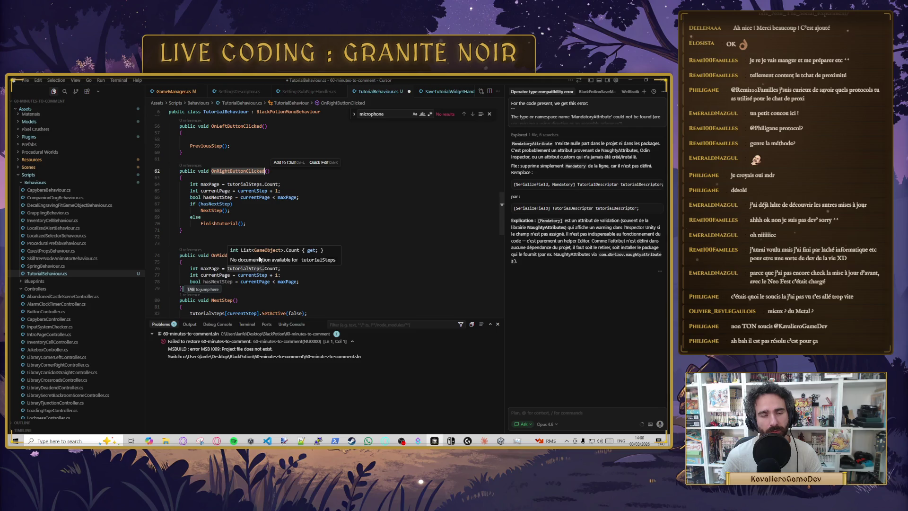
pyautogui.click(313, 280)
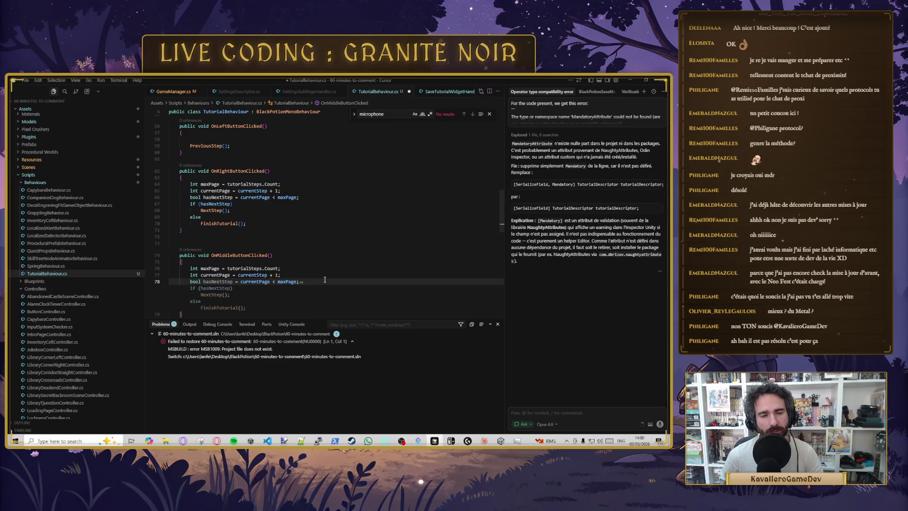
pyautogui.moveTo(321, 280)
pyautogui.mouseDown()
pyautogui.moveTo(166, 282)
pyautogui.moveTo(123, 267)
pyautogui.mouseUp()
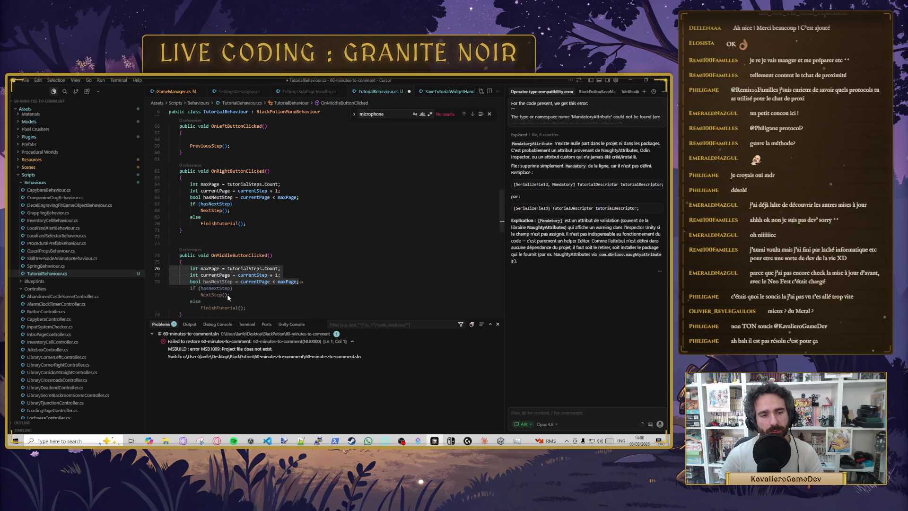
pyautogui.hotkey('ctrl', 'v')
pyautogui.write('();')
pyautogui.press('Home')
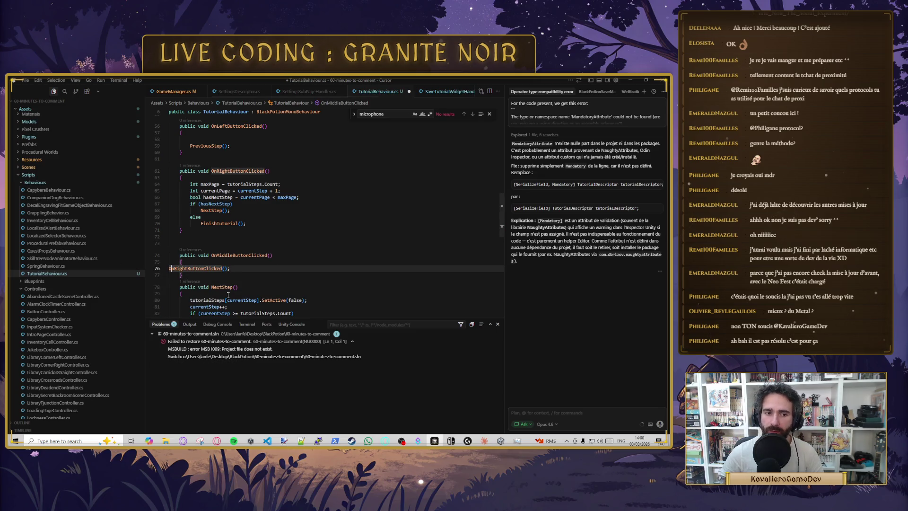
pyautogui.press('Tab')
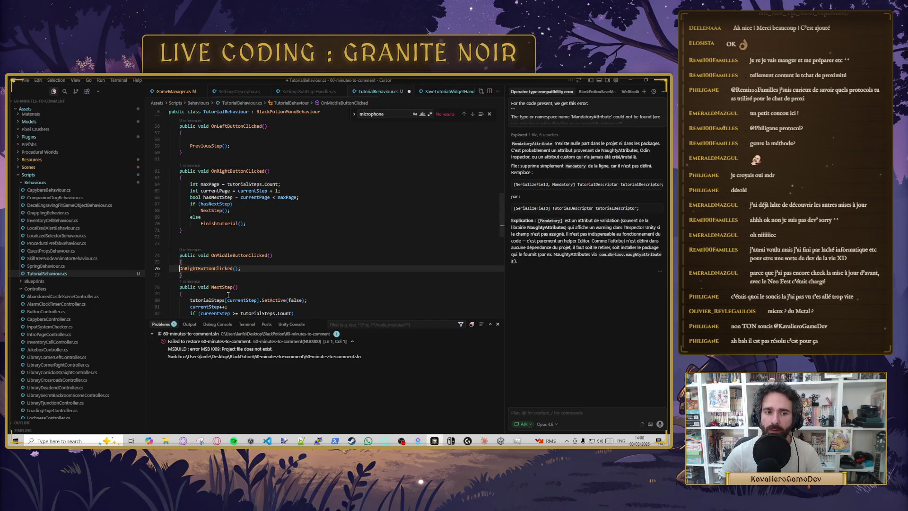
pyautogui.press('Tab')
pyautogui.press('End')
pyautogui.hotkey('ctrl', 's')
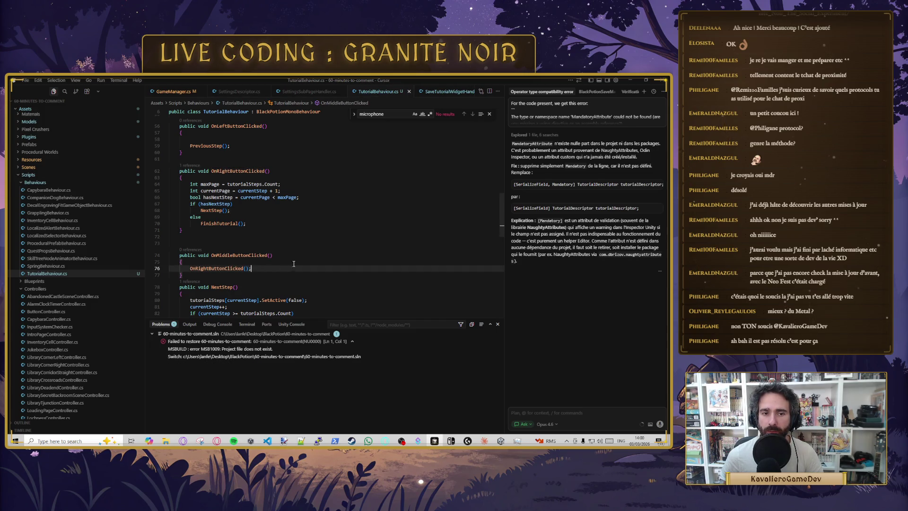
pyautogui.click(306, 243)
pyautogui.scroll(-2, 318, 249)
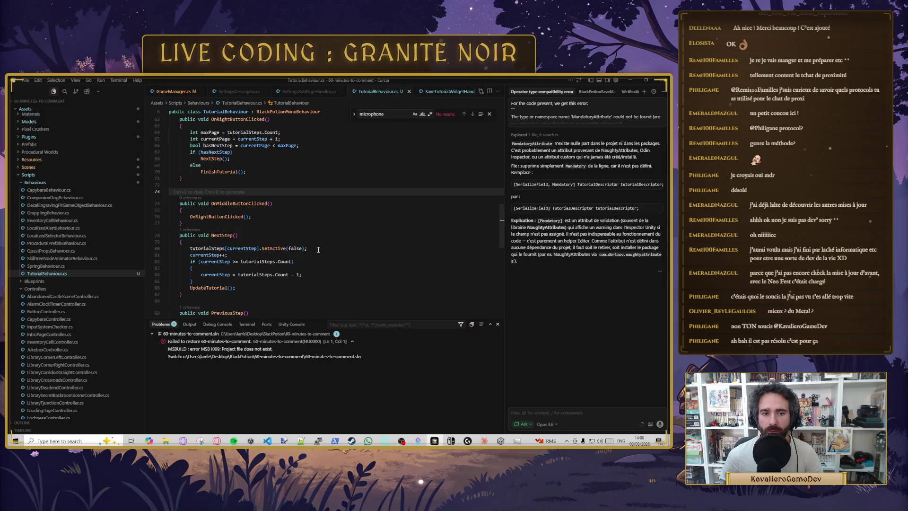
pyautogui.hotkey('alt', 'Tab')
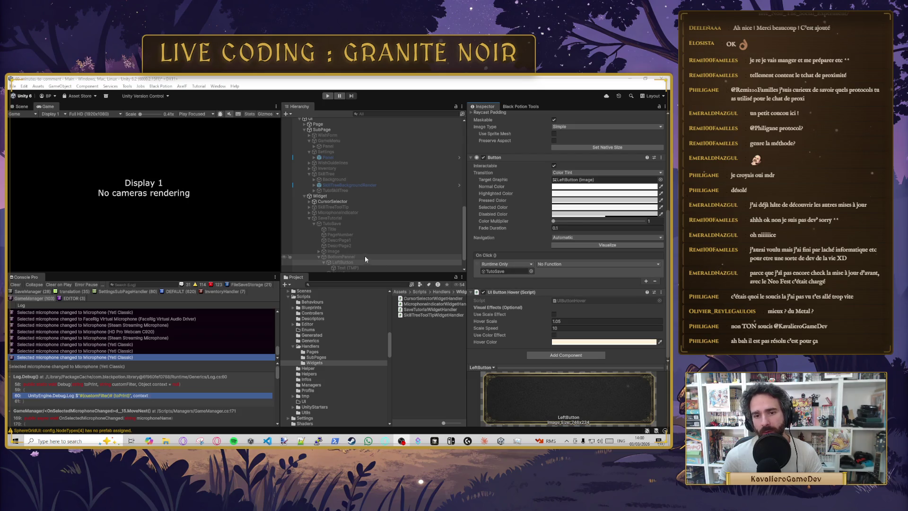
# Step: Turn off raycasting on LeftButton's image and set its On Click to TutorialBehaviour.OnLeftButtonClicked
pyautogui.scroll(-2, 379, 263)
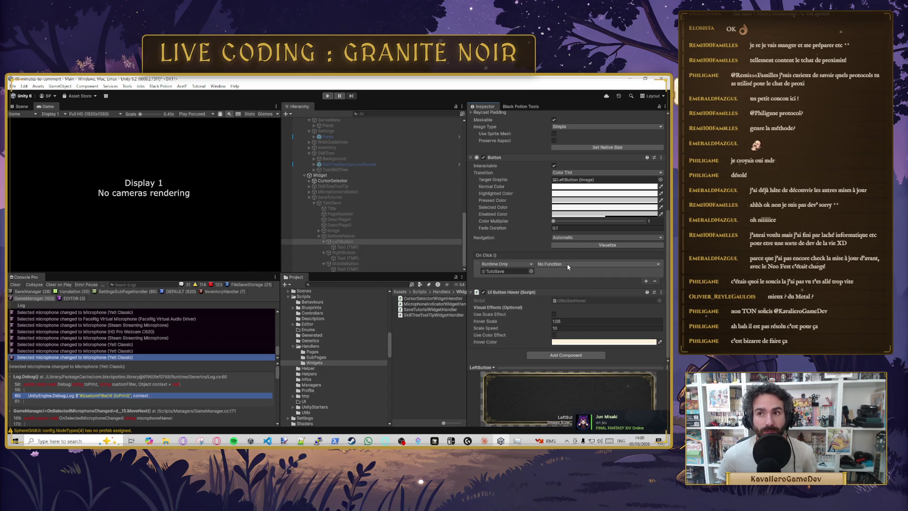
pyautogui.click(568, 267)
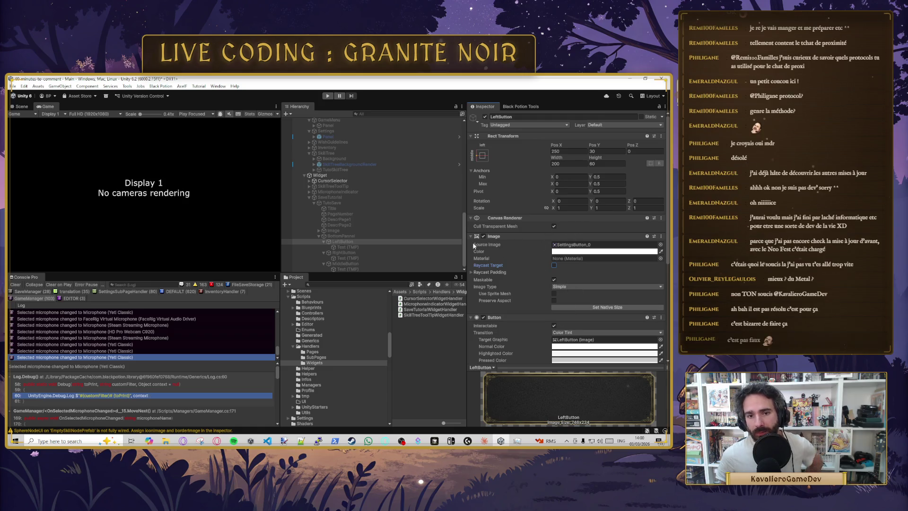
pyautogui.scroll(-5, 515, 262)
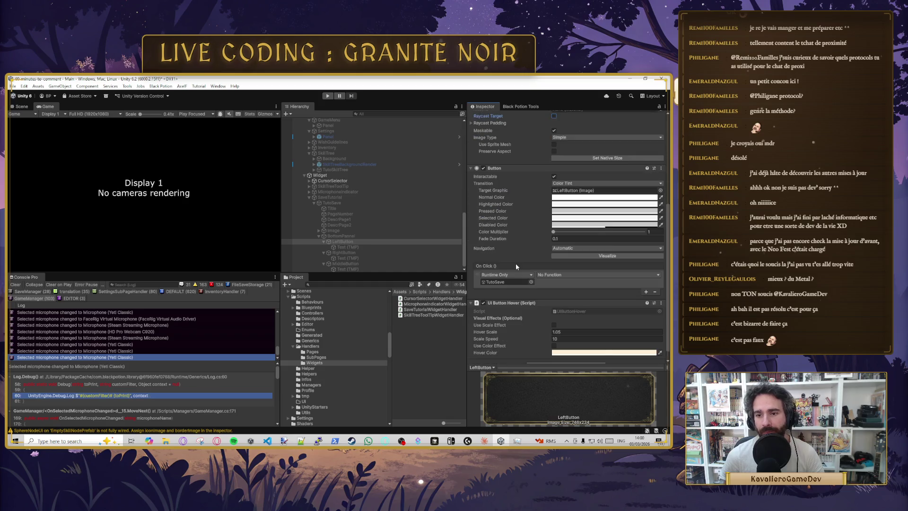
pyautogui.click(581, 264)
pyautogui.moveTo(569, 314)
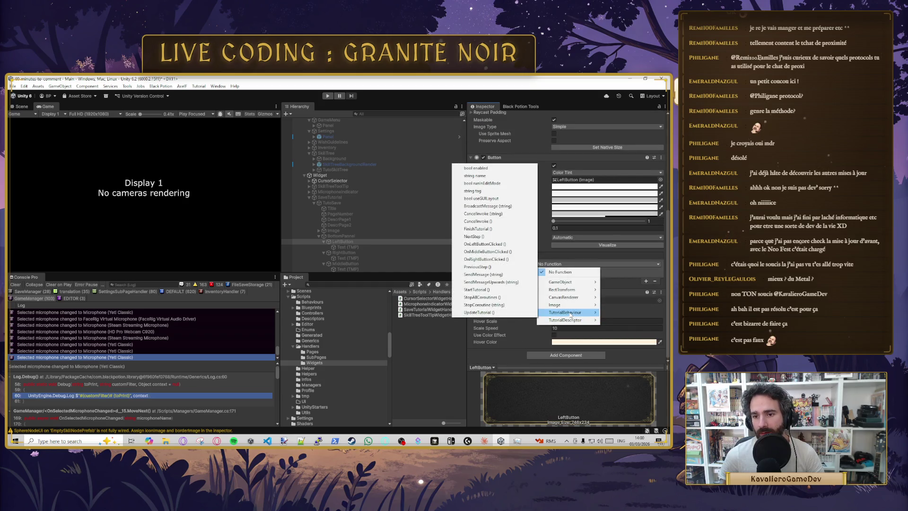
pyautogui.click(508, 243)
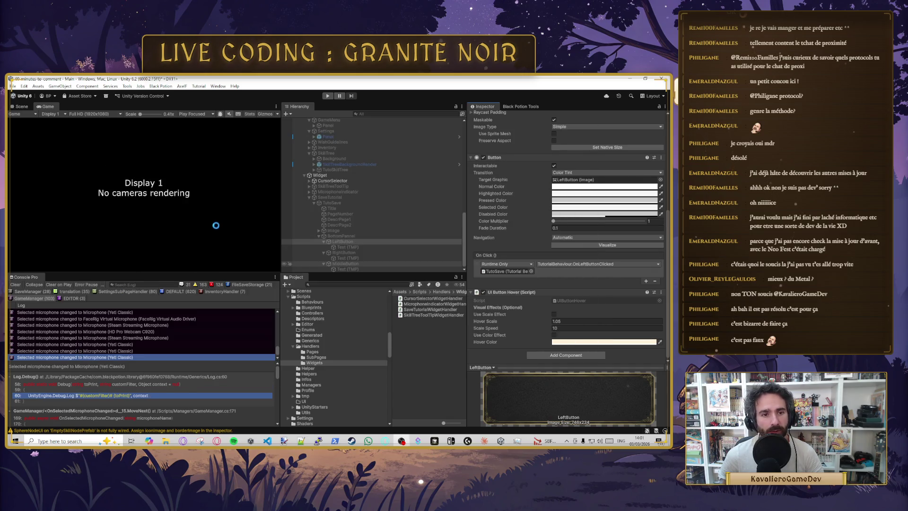
pyautogui.hotkey('alt', 'Tab')
# Step: Delete the OnMiddleButtonClicked method from TutorialBehaviour.cs, save it, and switch to Unity
pyautogui.hotkey('shift', 'Down')
pyautogui.hotkey('shift', 'Down')
pyautogui.hotkey('shift', 'Down')
pyautogui.hotkey('shift', 'End')
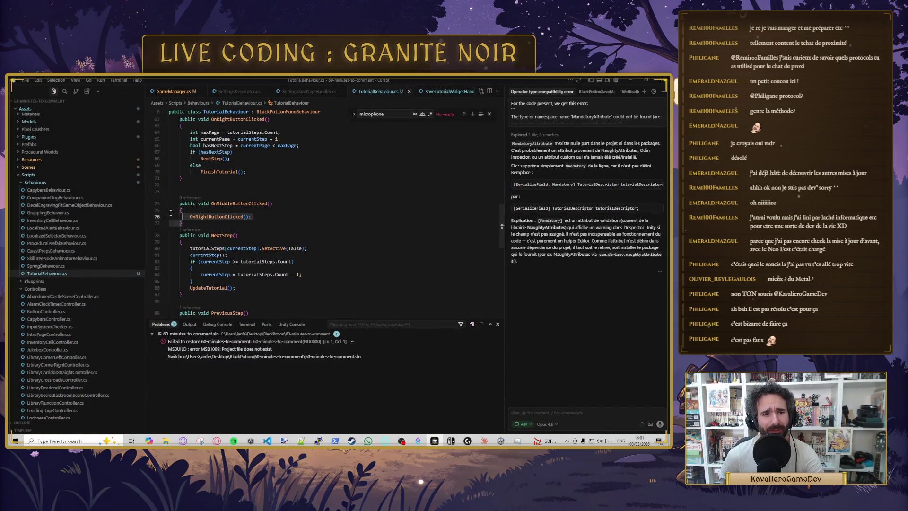
pyautogui.press('Delete')
pyautogui.press('BackSpace')
pyautogui.hotkey('ctrl', 's')
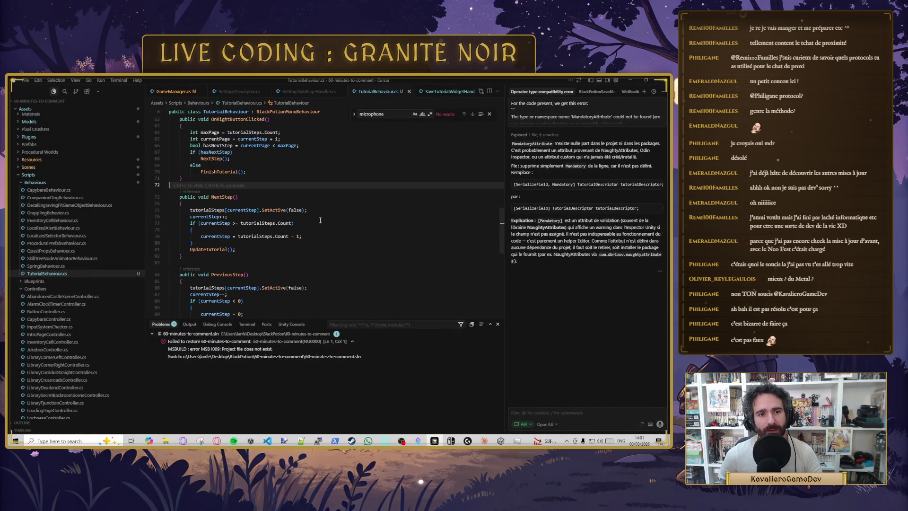
pyautogui.hotkey('alt', 'Tab')
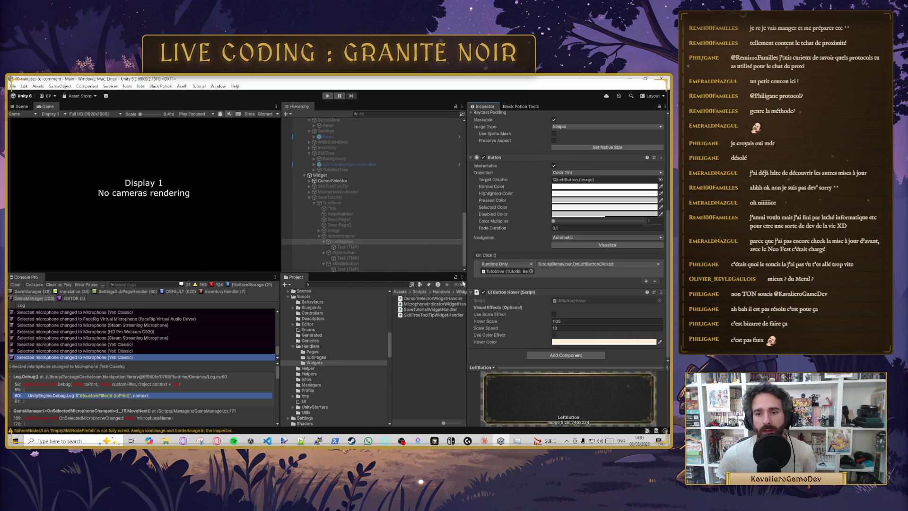
# Step: Assign TutoSave as RightButton's On Click target, select MiddleButton, and start Play mode
pyautogui.click(347, 254)
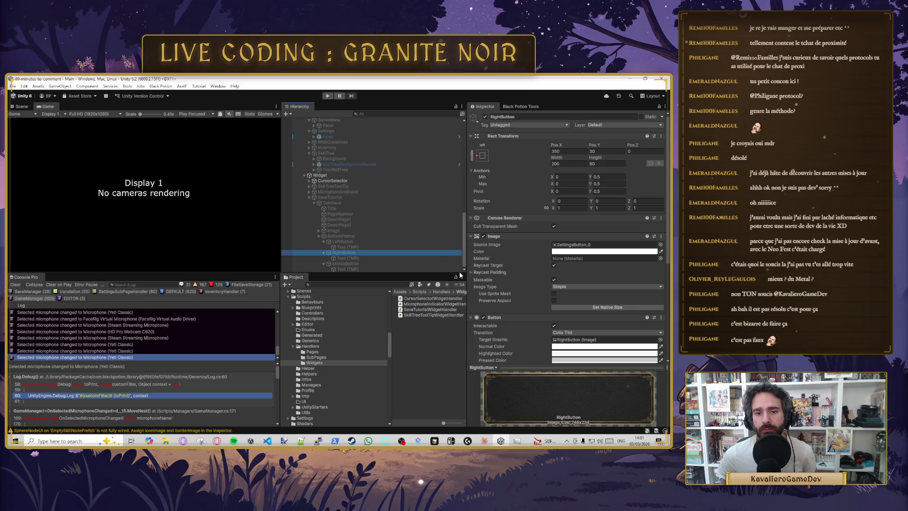
pyautogui.scroll(-3, 523, 302)
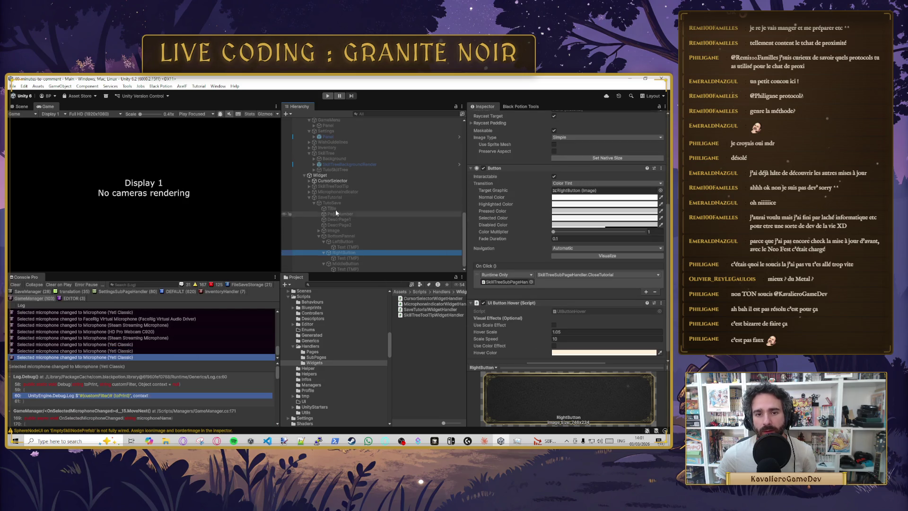
pyautogui.moveTo(334, 203); pyautogui.dragTo(502, 282)
pyautogui.click(568, 275)
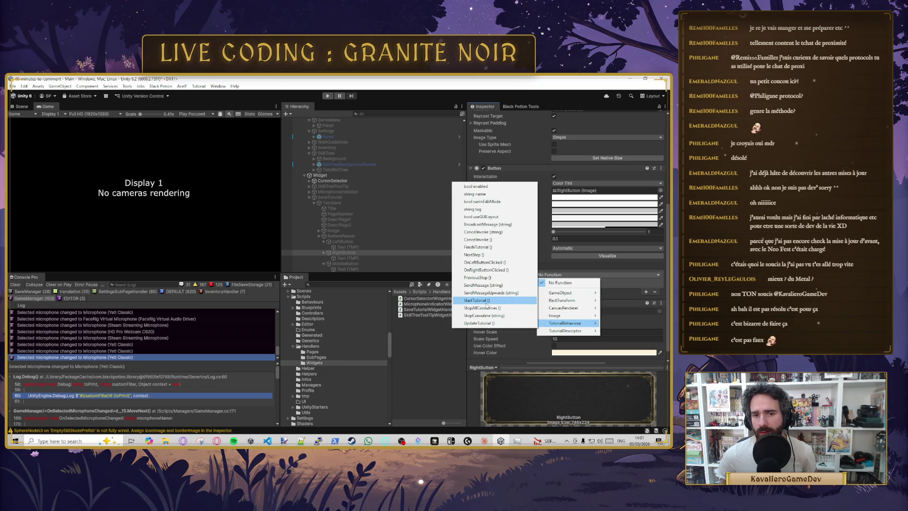
pyautogui.click(343, 263)
pyautogui.hotkey('ctrl', 'p')
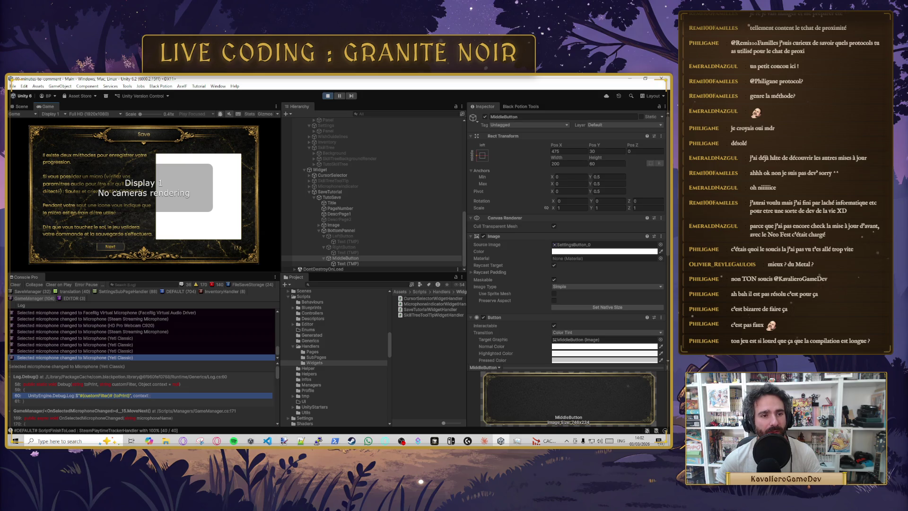
# Step: Advance the Save tutorial panel to page 2/2 with Prev and Finish, stop play, and return to Cursor
pyautogui.press('Escape')
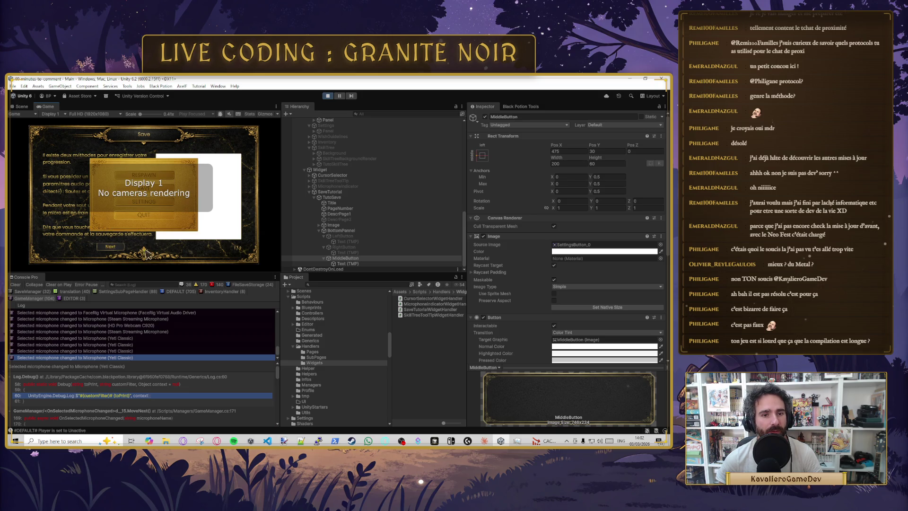
pyautogui.click(115, 248)
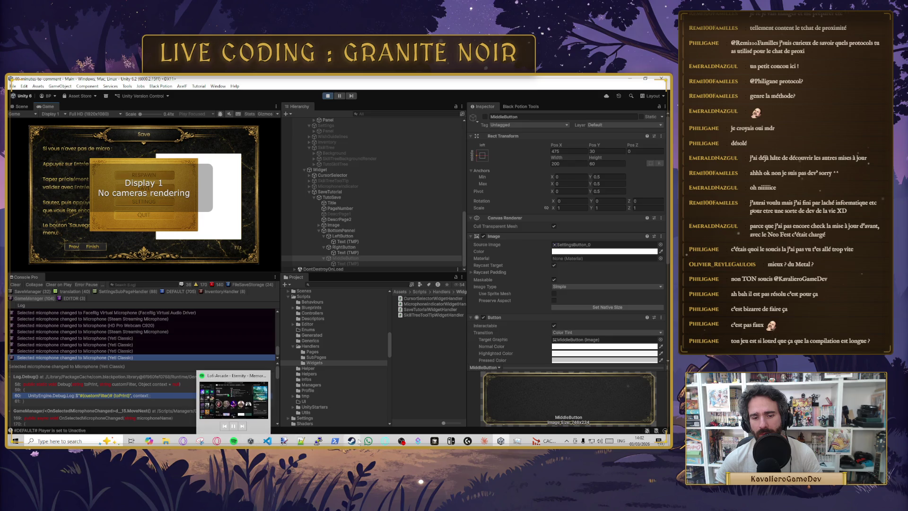
pyautogui.moveTo(217, 442)
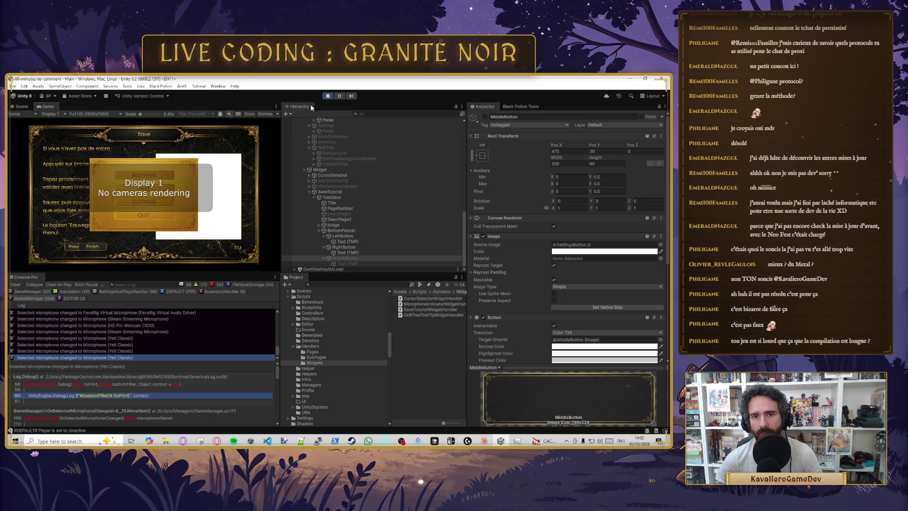
pyautogui.click(324, 97)
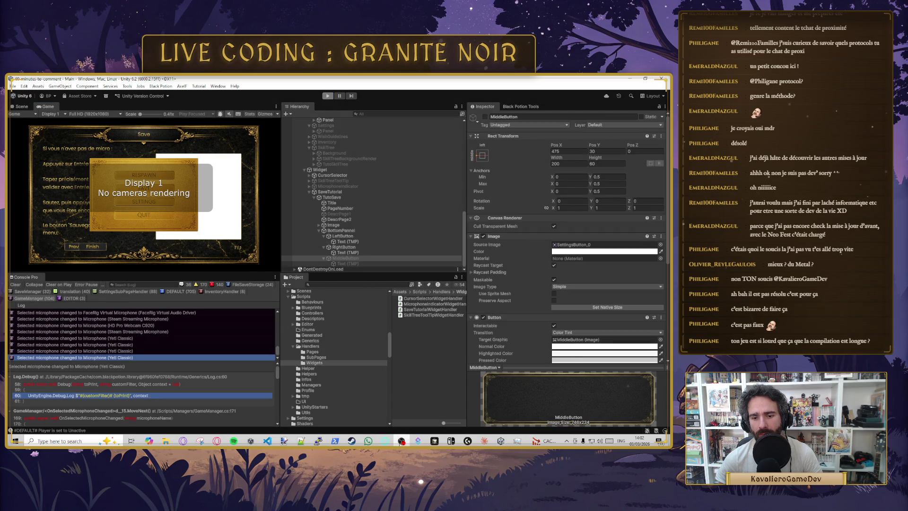
pyautogui.click(434, 440)
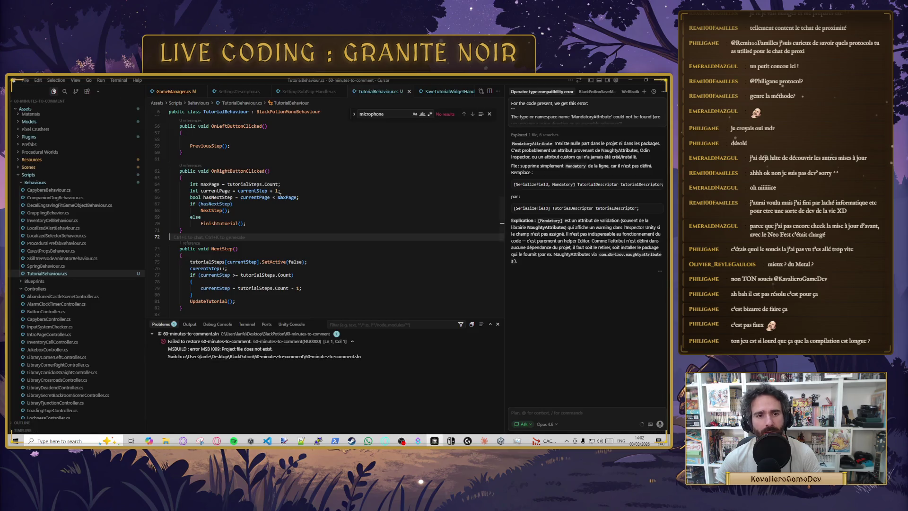
pyautogui.scroll(2, 295, 208)
pyautogui.click(302, 235)
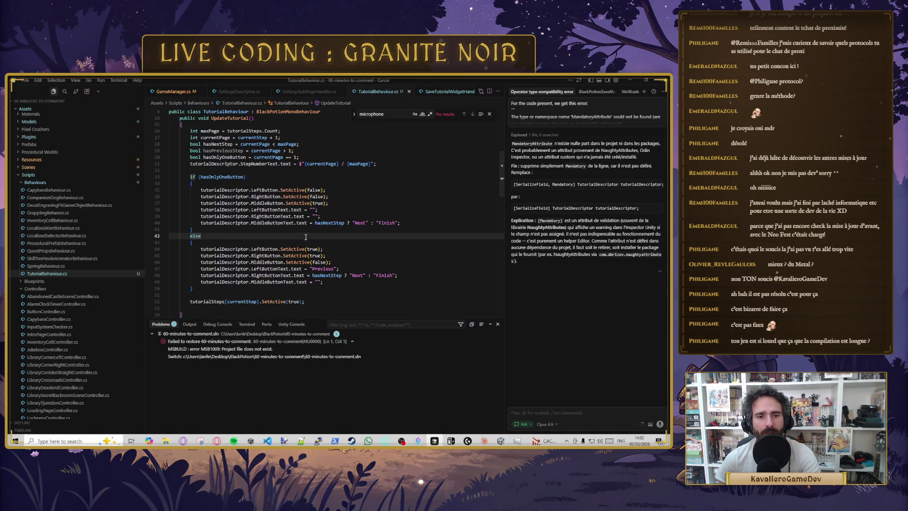
pyautogui.click(318, 262)
pyautogui.press('Up')
pyautogui.press('Up')
pyautogui.press('Up')
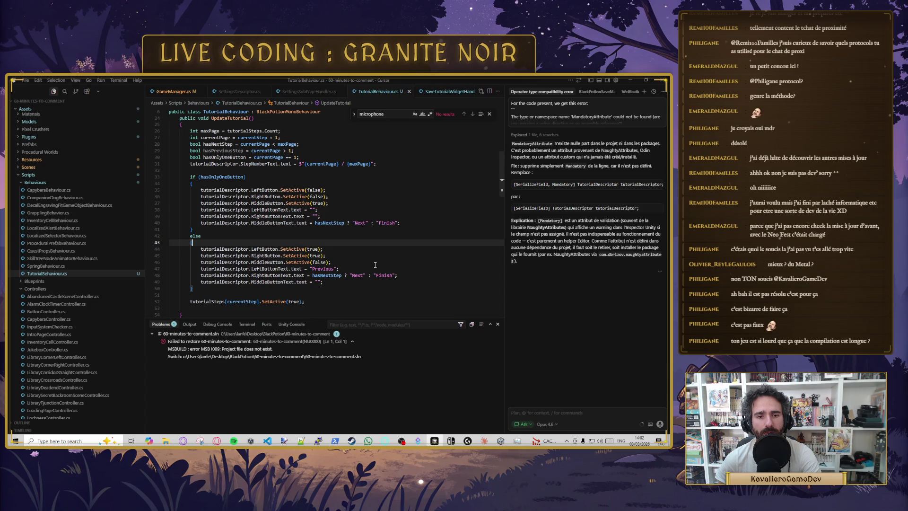
pyautogui.press('Down')
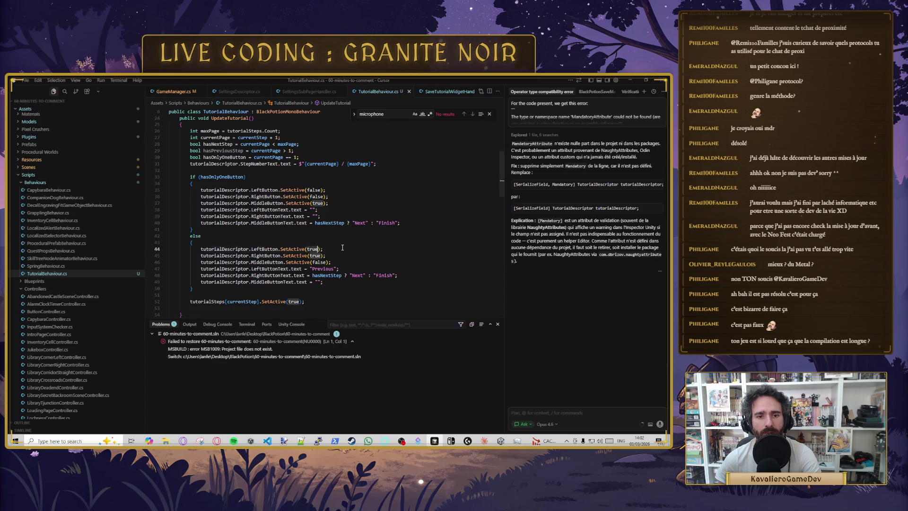
pyautogui.click(343, 248)
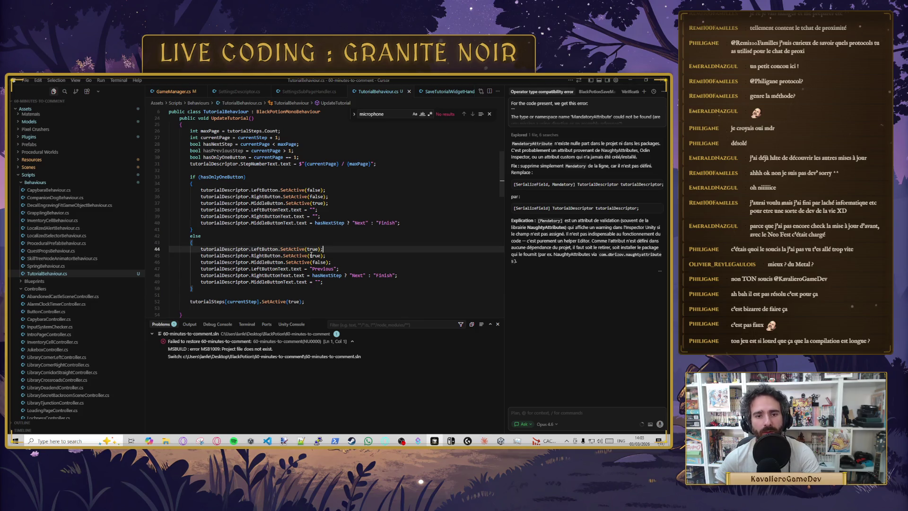
pyautogui.click(325, 262)
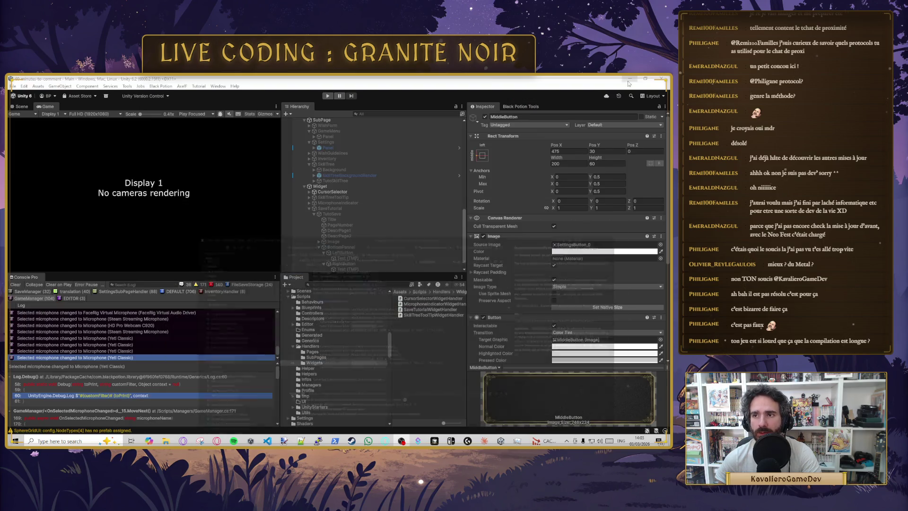
# Step: Select TutoSave in Unity and ping its Left Button Text, Left, Right and Middle Button references
pyautogui.hotkey('alt', 'Tab')
pyautogui.scroll(-6, 568, 284)
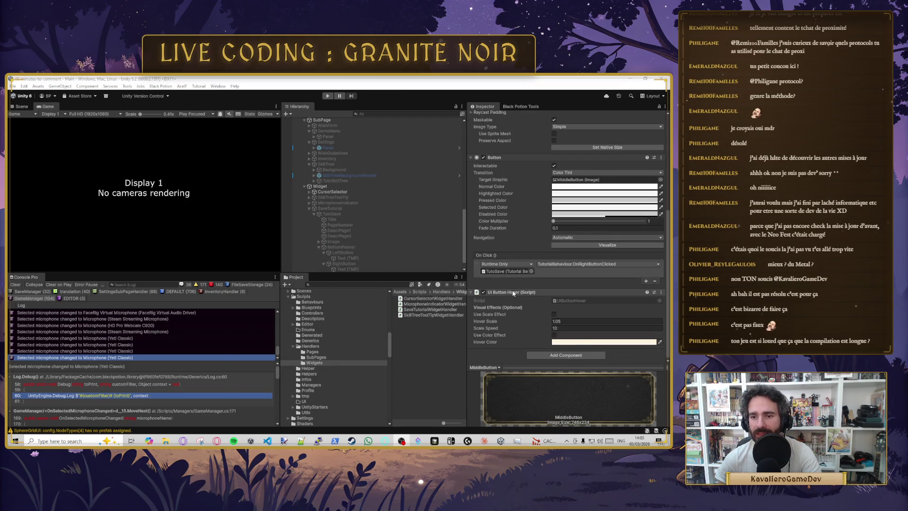
pyautogui.click(440, 213)
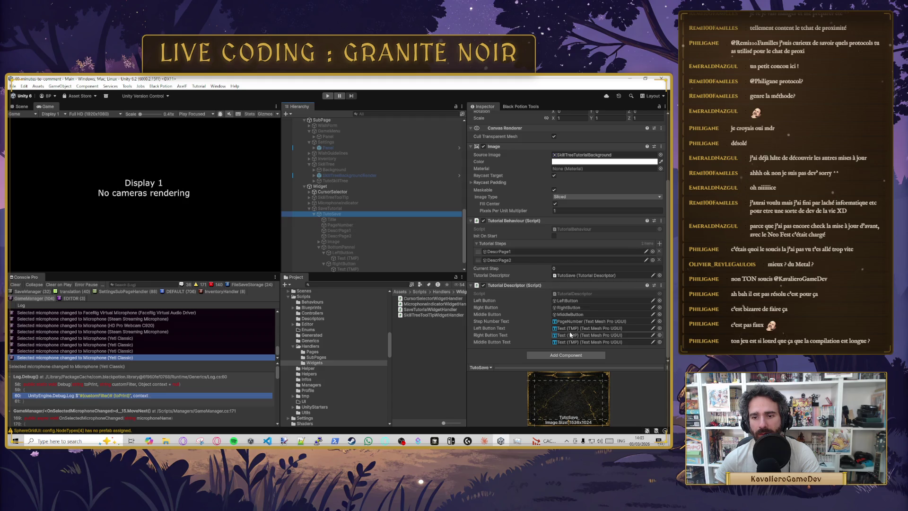
pyautogui.click(586, 328)
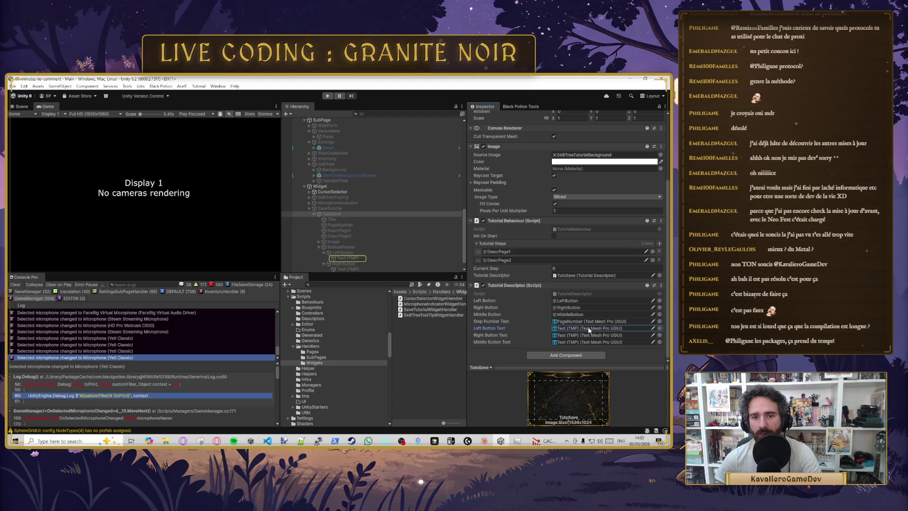
pyautogui.click(570, 301)
pyautogui.click(572, 308)
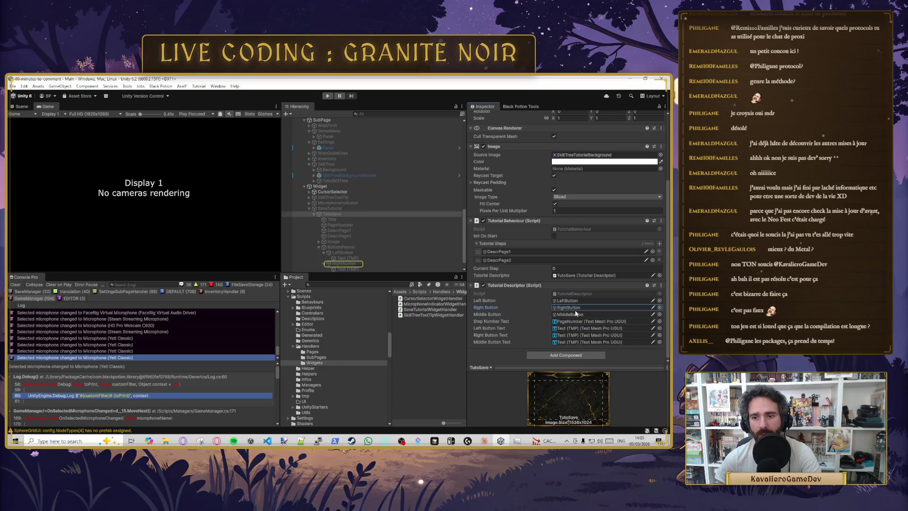
pyautogui.click(576, 314)
# Step: Inspect the MiddleButton and RightButton positions, then return to TutorialBehaviour.cs in Cursor
pyautogui.click(368, 263)
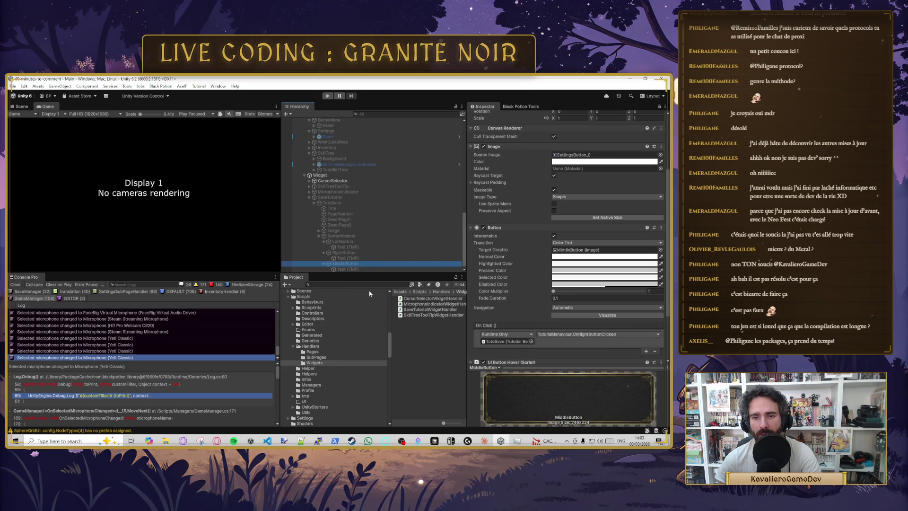
pyautogui.scroll(-4, 482, 306)
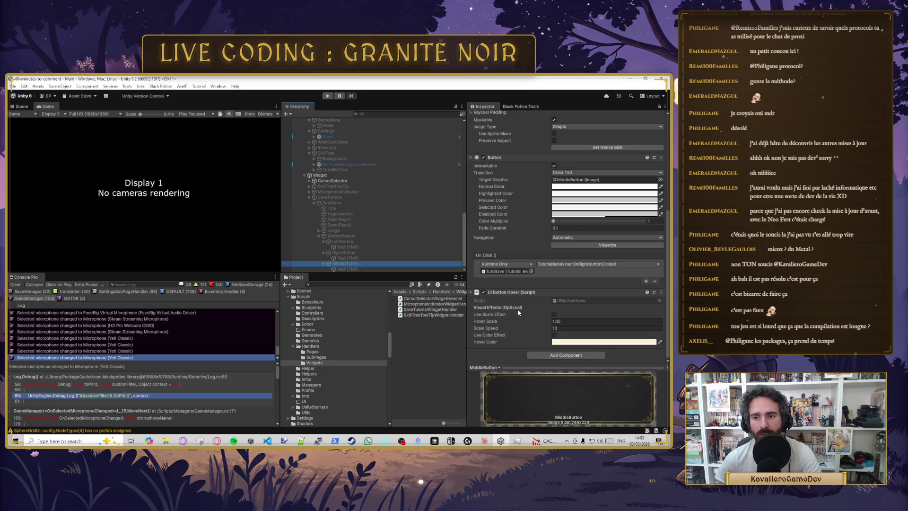
pyautogui.scroll(5, 519, 309)
pyautogui.scroll(5, 519, 308)
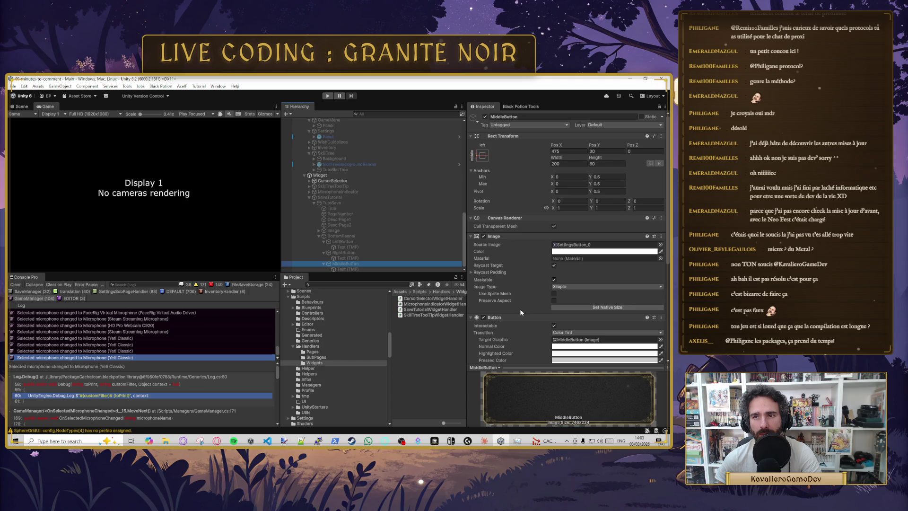
pyautogui.click(349, 253)
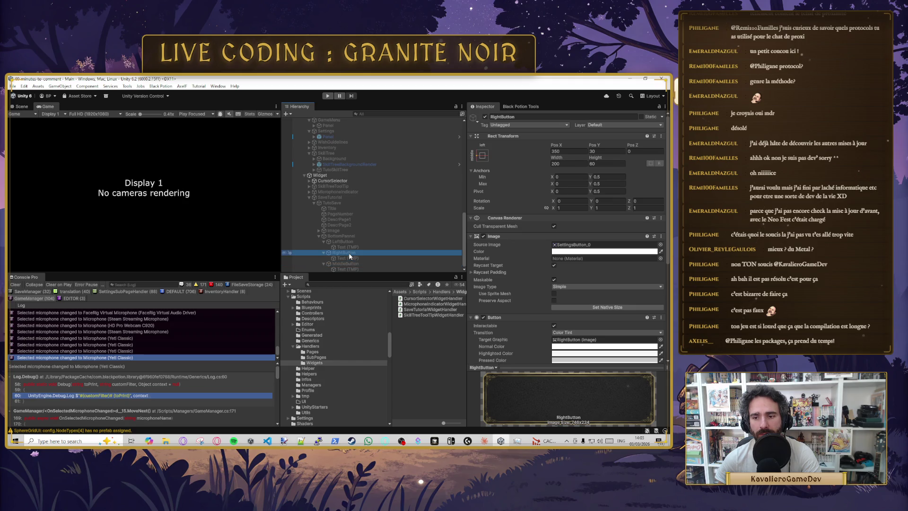
pyautogui.scroll(-5, 578, 333)
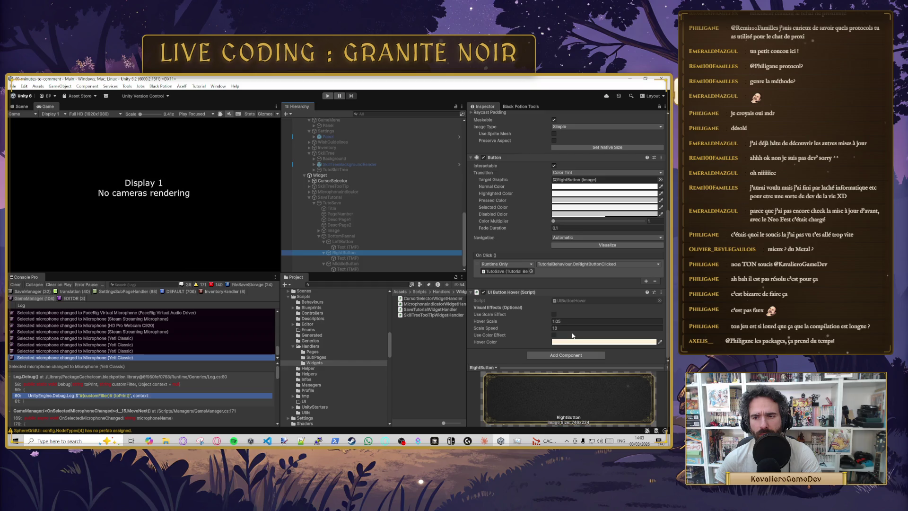
pyautogui.click(434, 440)
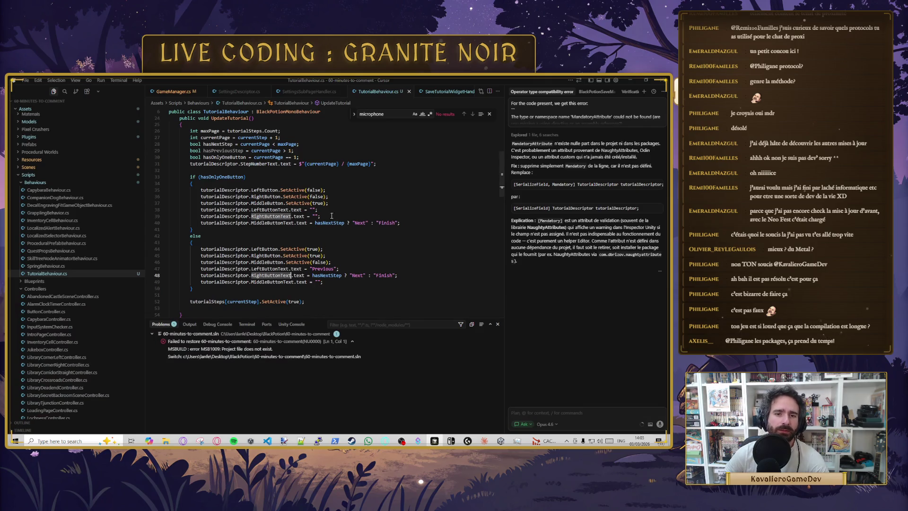
# Step: Review UpdateTutorial's single-button and else branches, highlighting LeftButton, RightButton and RightButtonText uses
pyautogui.click(192, 183)
pyautogui.scroll(2, 213, 189)
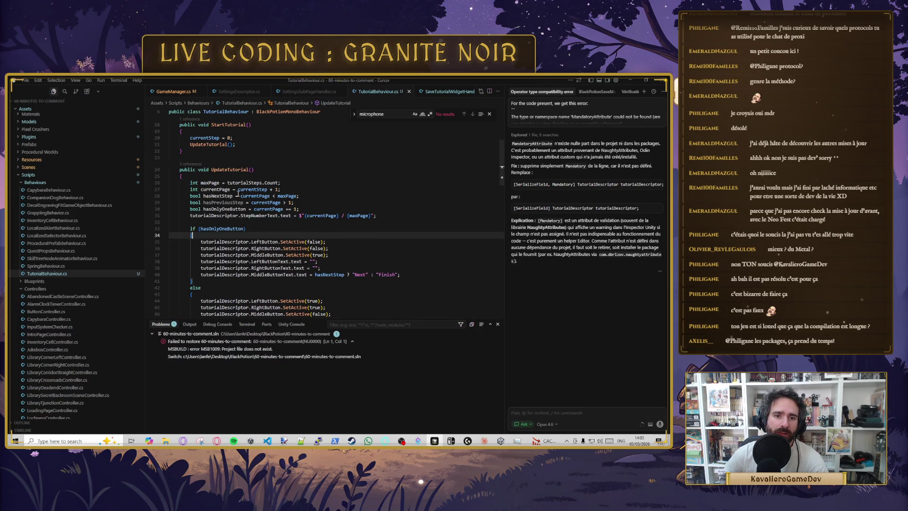
pyautogui.doubleClick(261, 242)
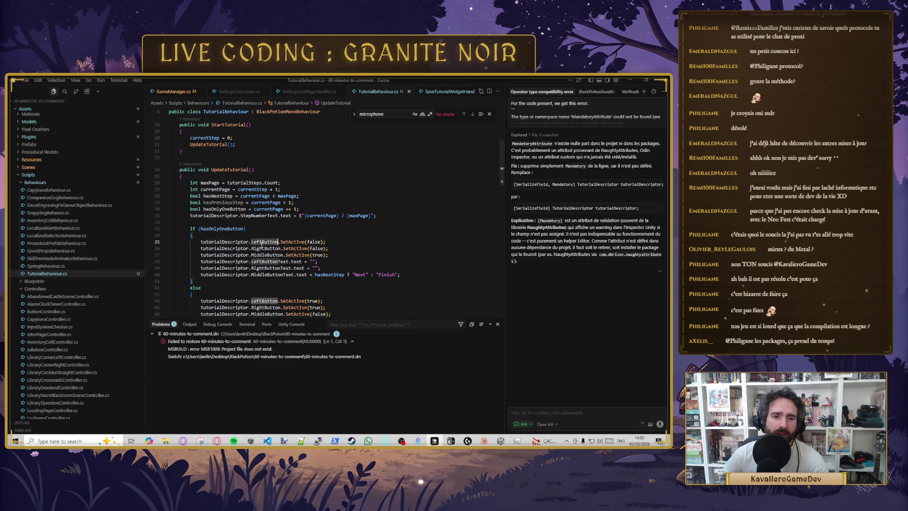
pyautogui.press('Up')
pyautogui.press('Up')
pyautogui.press('Up')
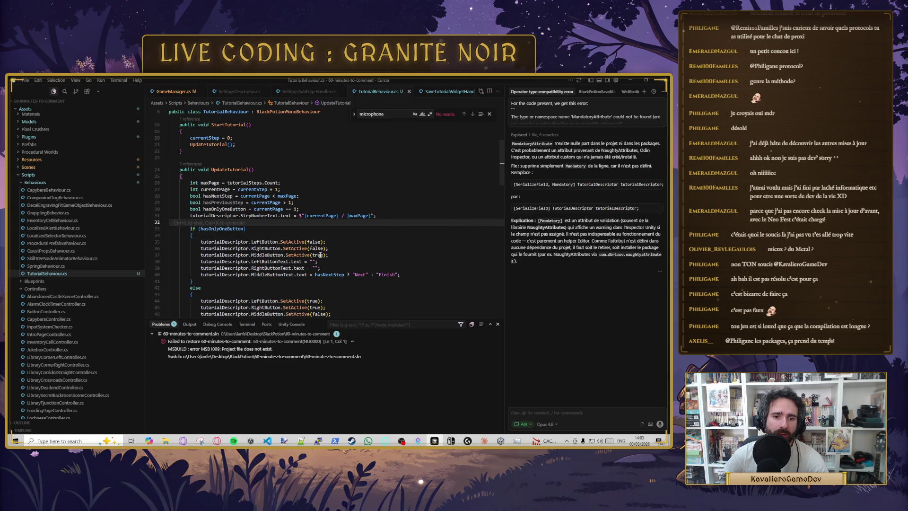
pyautogui.press('Down')
pyautogui.press('Down')
pyautogui.press('Down')
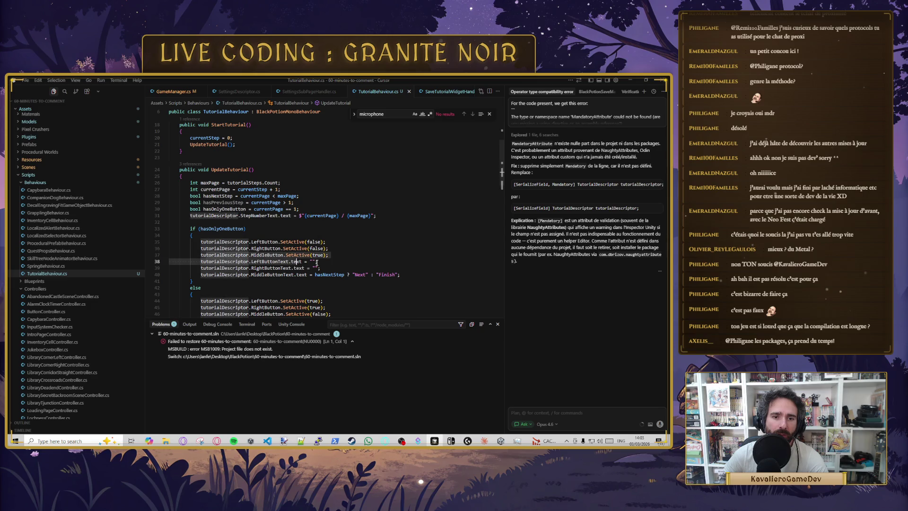
pyautogui.scroll(-3, 303, 262)
pyautogui.click(263, 262)
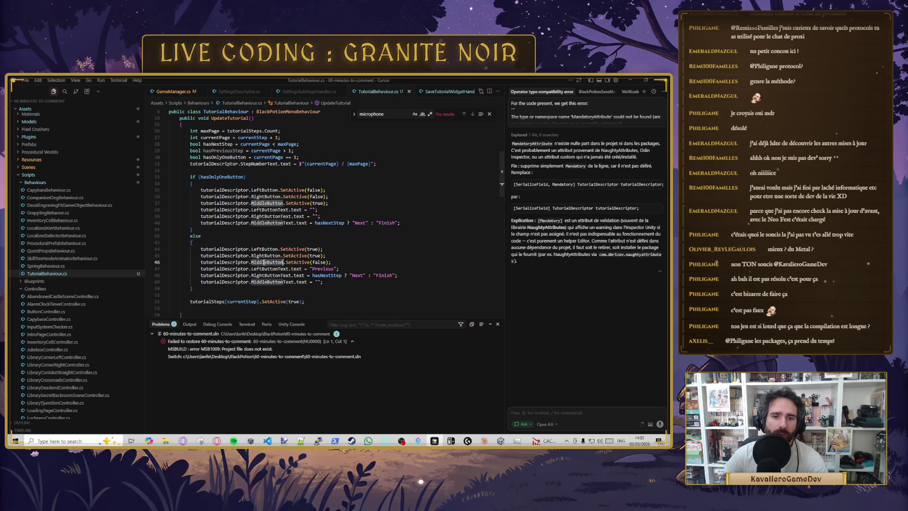
pyautogui.click(169, 269)
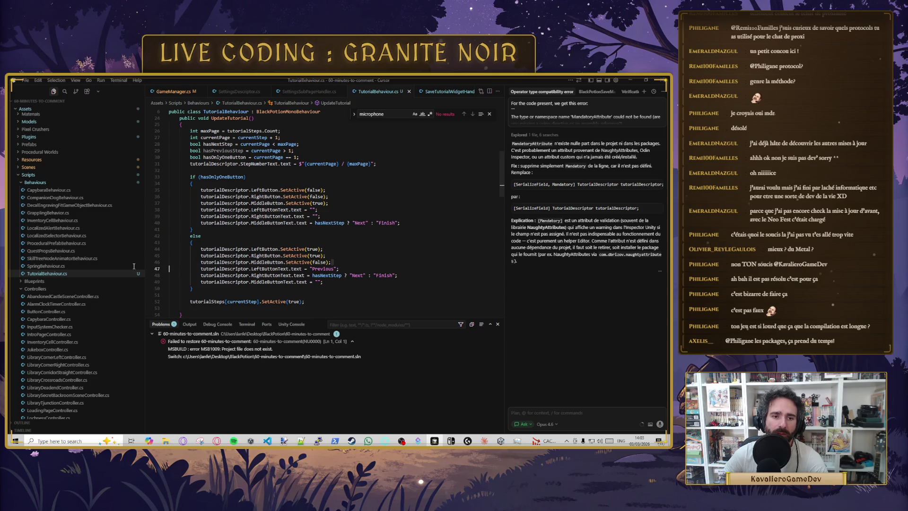
pyautogui.click(193, 229)
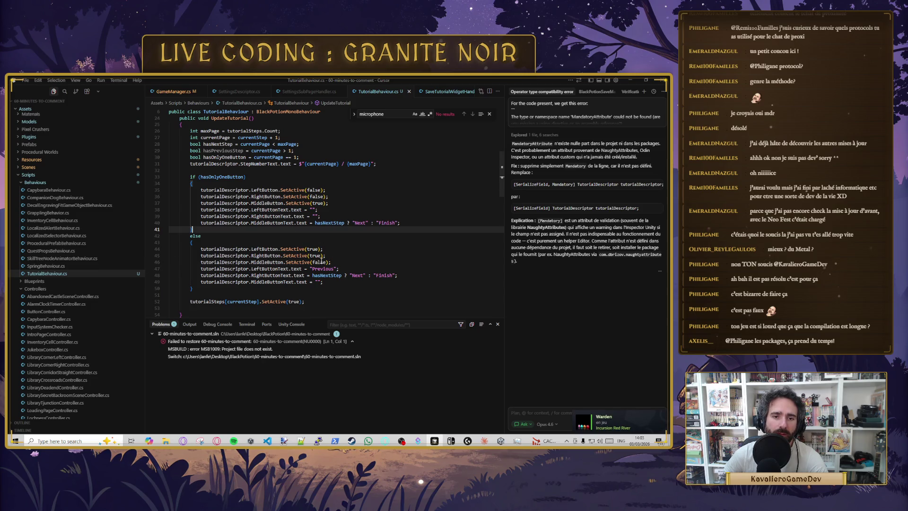
pyautogui.click(270, 256)
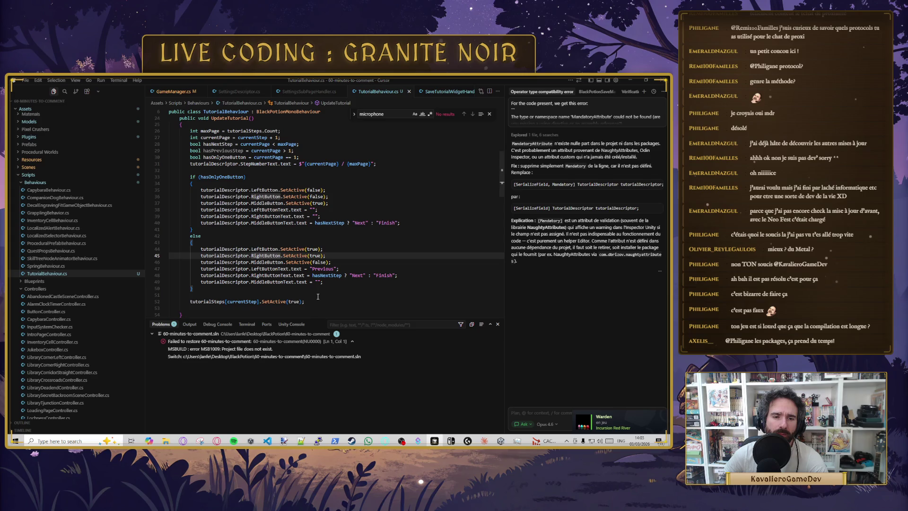
pyautogui.tripleClick(312, 283)
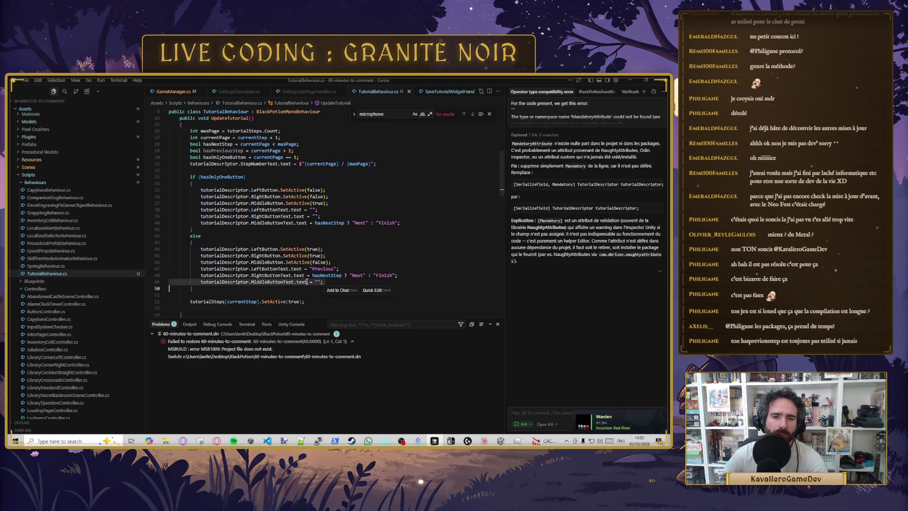
pyautogui.click(280, 275)
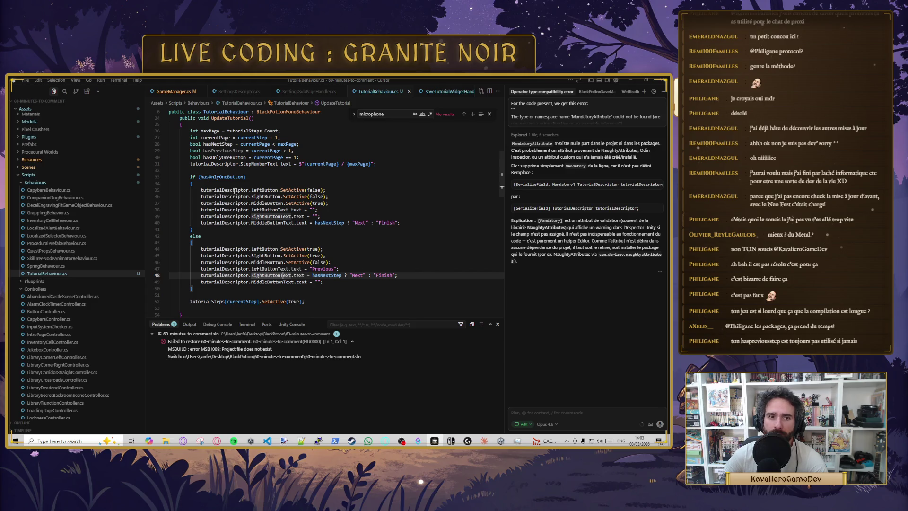
# Step: Delete the unused hasPreviousStep declaration line and save TutorialBehaviour.cs
pyautogui.tripleClick(327, 151)
pyautogui.press('Delete')
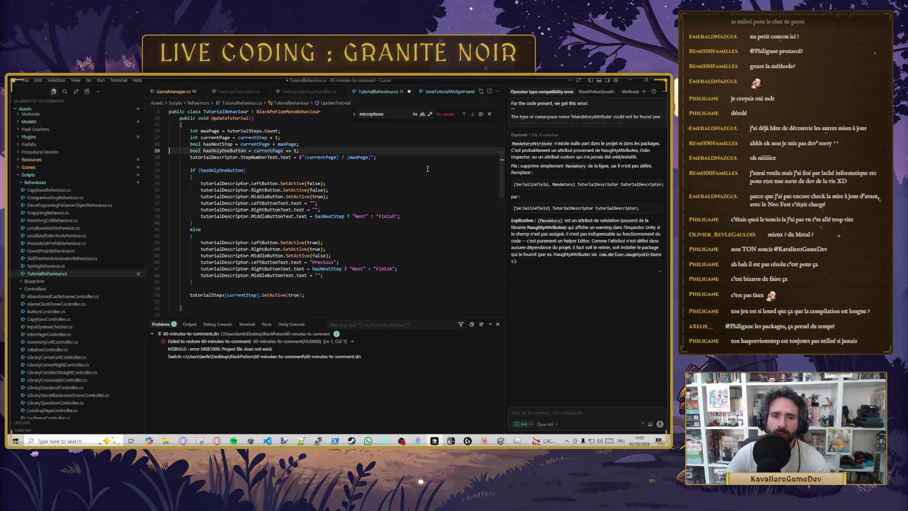
pyautogui.scroll(-3, 371, 219)
pyautogui.scroll(3, 368, 222)
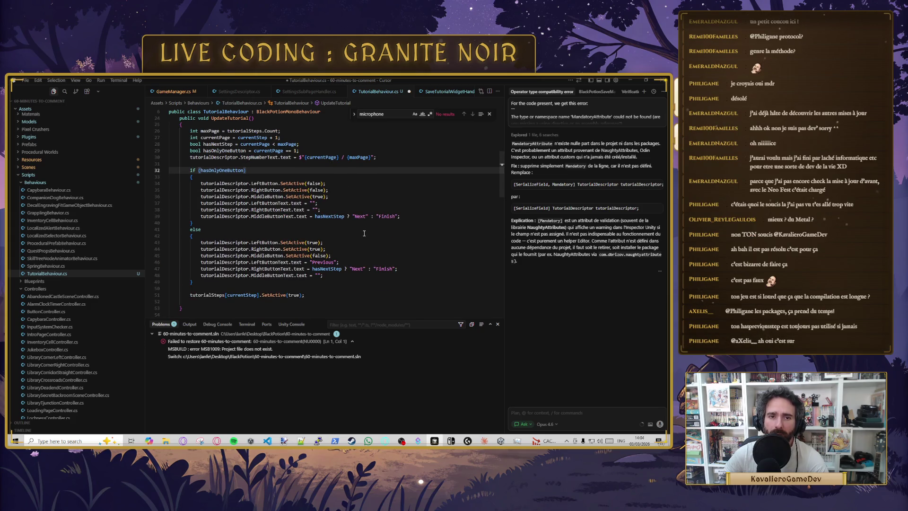
pyautogui.hotkey('ctrl', 's')
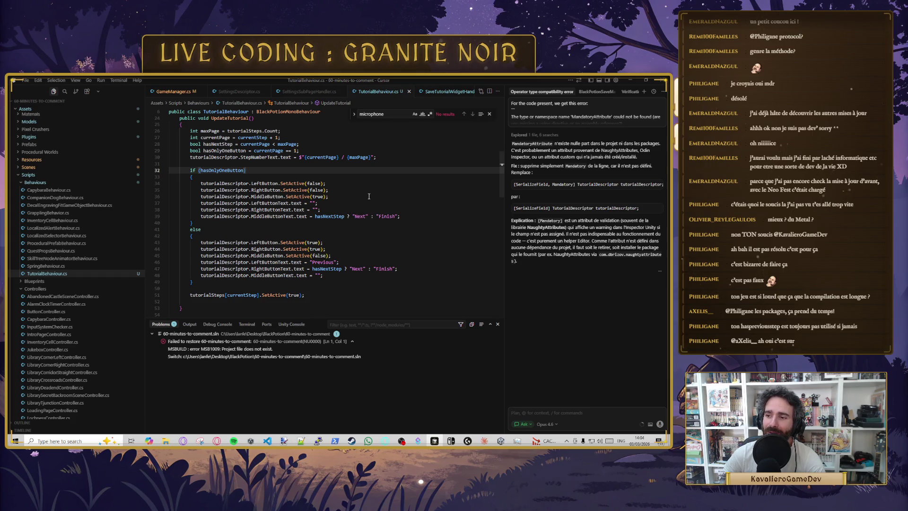
# Step: Dismiss the code-completion suggestion at line 39 and bring the Unity editor into focus
pyautogui.click(401, 216)
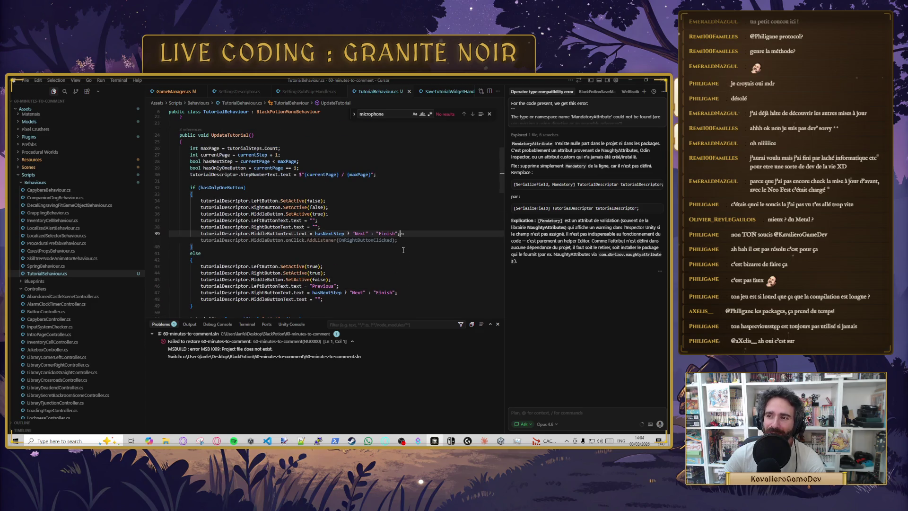
pyautogui.press('Down')
pyautogui.press('Down')
pyautogui.press('Down')
pyautogui.scroll(-2, 392, 250)
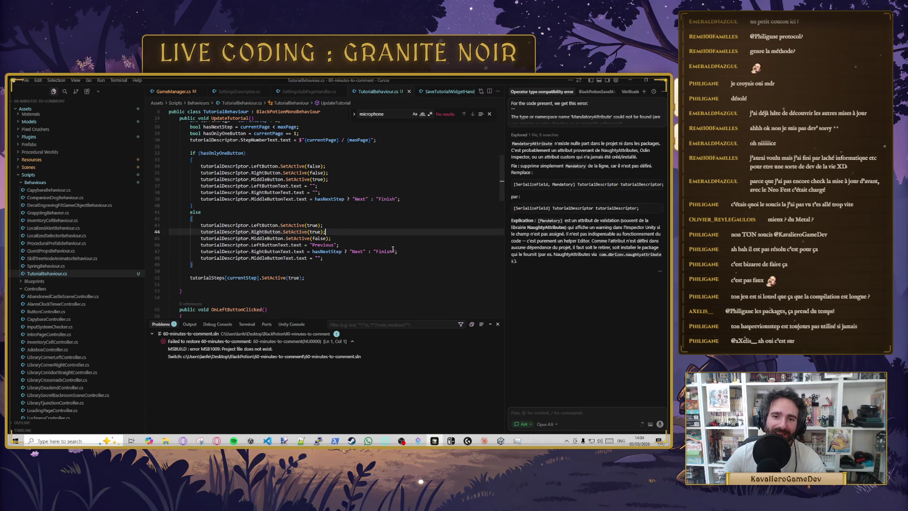
pyautogui.click(334, 213)
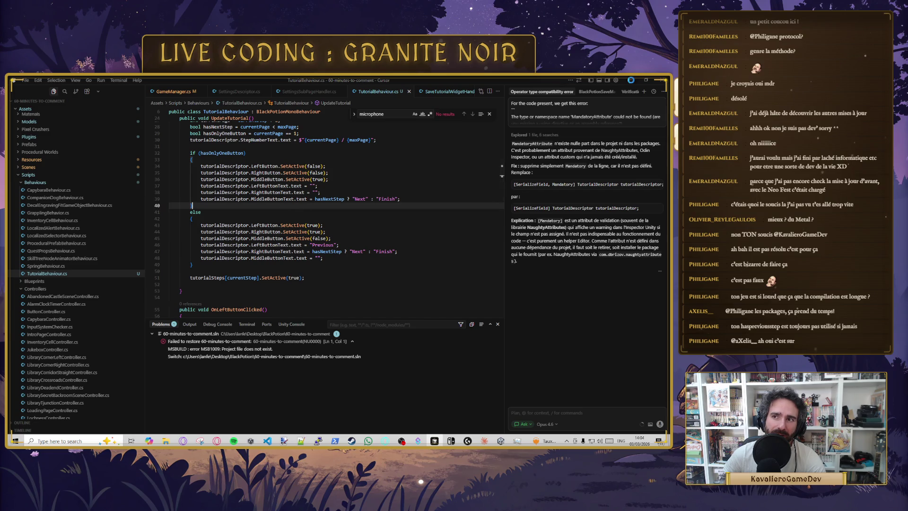
pyautogui.click(631, 79)
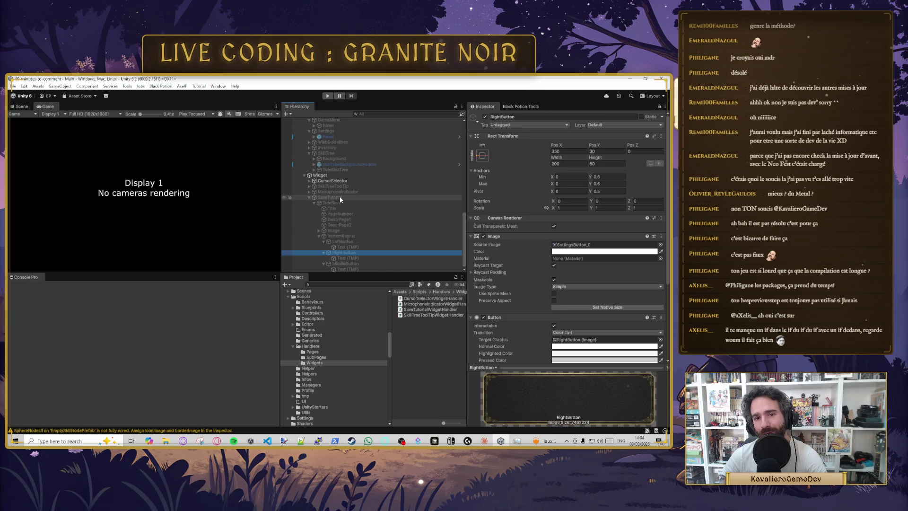
# Step: Activate the SaveTutorial widget and check the LeftButton, RightButton and MiddleButton positions
pyautogui.click(339, 196)
pyautogui.hotkey('alt', 'shift', 'a')
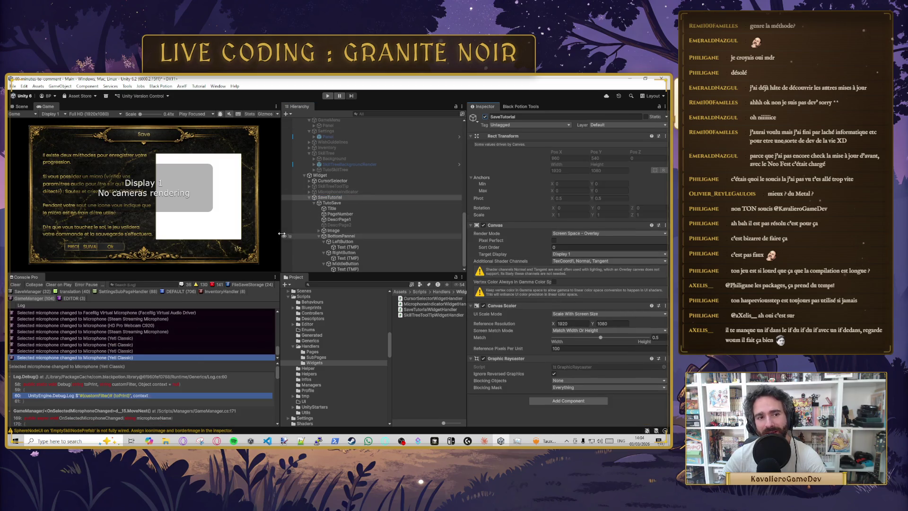
pyautogui.click(342, 241)
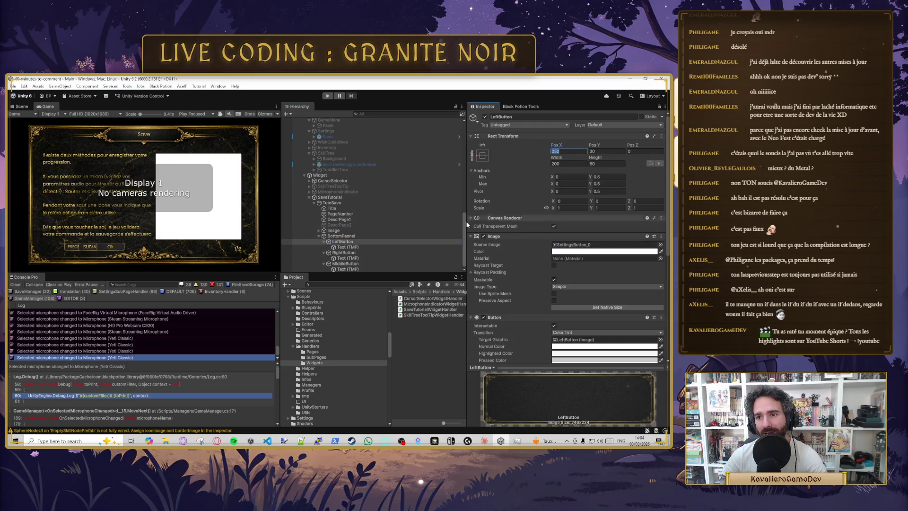
pyautogui.click(353, 253)
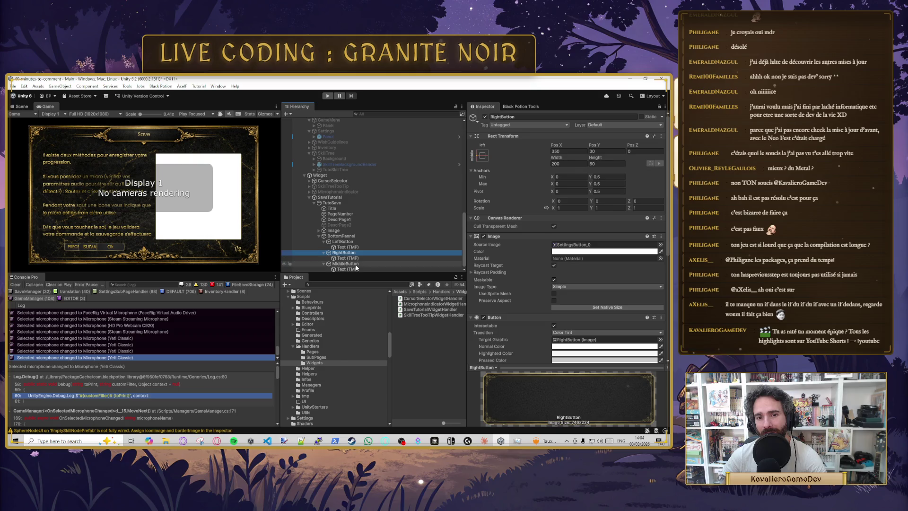
pyautogui.click(345, 264)
# Step: Enter 900 for RightButton's Pos X and 350 for MiddleButton's Pos X, then recheck RightButton
pyautogui.click(562, 151)
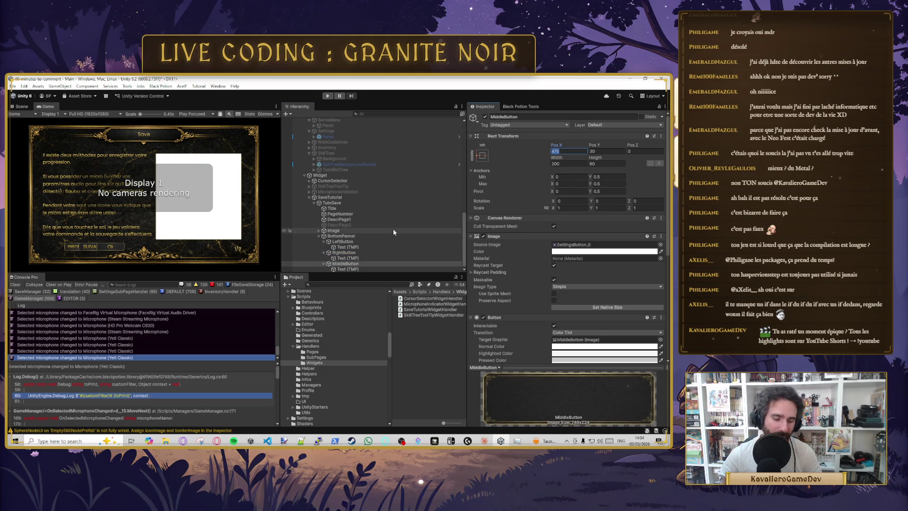
pyautogui.click(353, 253)
pyautogui.click(567, 151)
pyautogui.write('900')
pyautogui.press('Return')
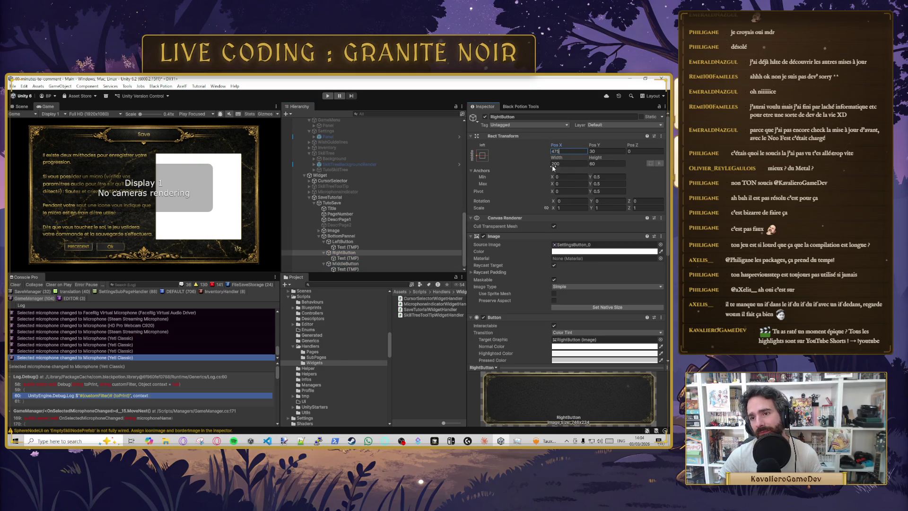
pyautogui.click(345, 263)
pyautogui.click(561, 151)
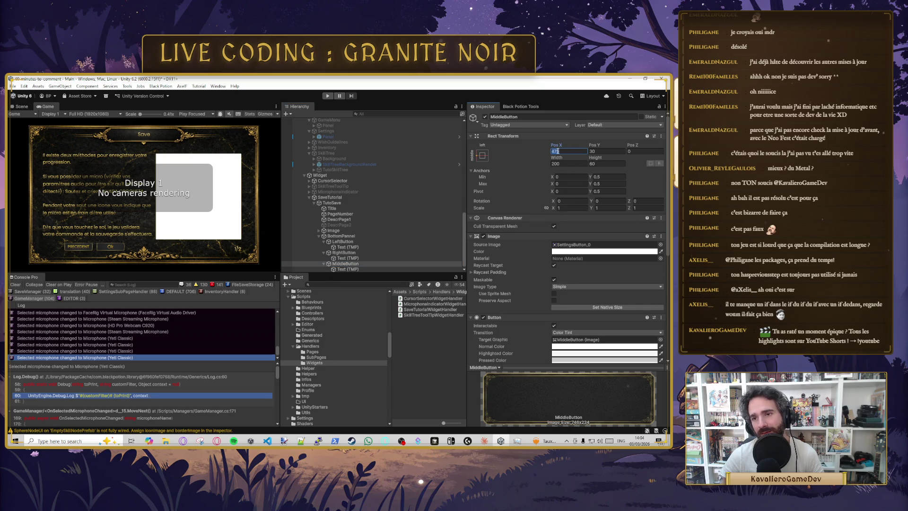
pyautogui.write('350')
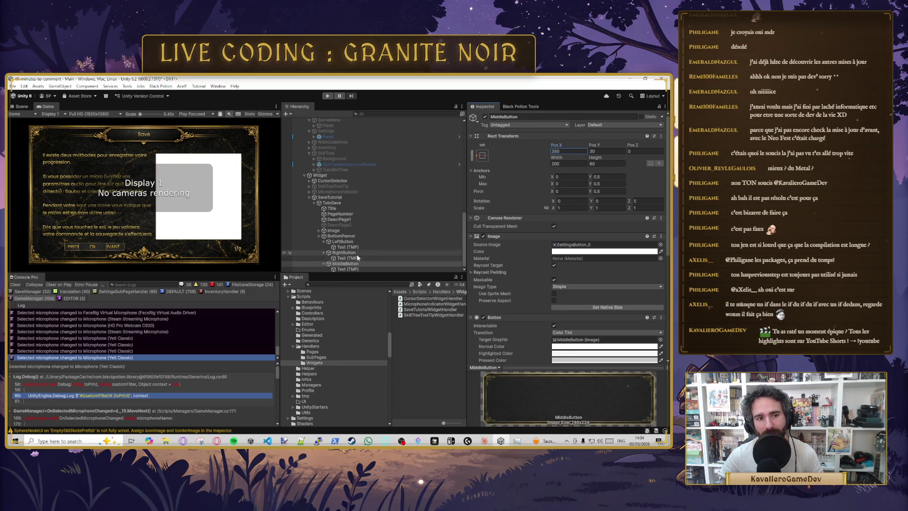
pyautogui.click(357, 254)
pyautogui.click(572, 152)
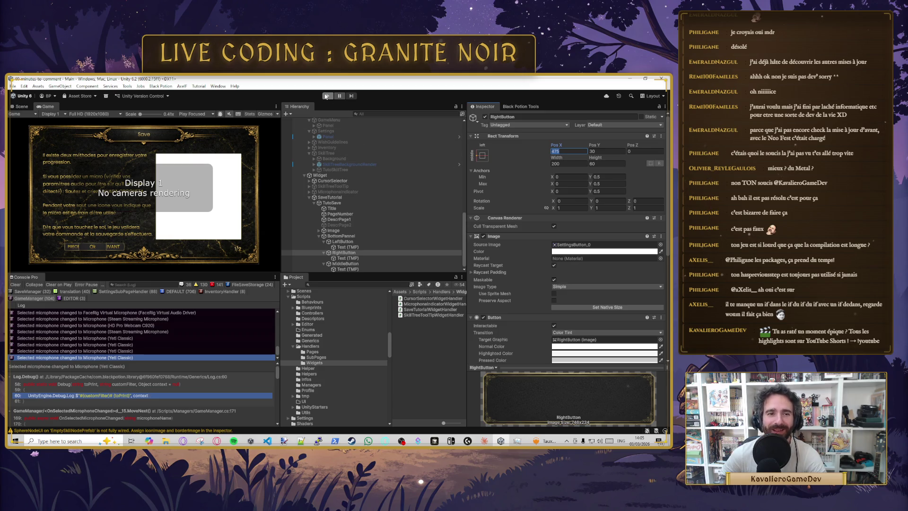
pyautogui.click(330, 197)
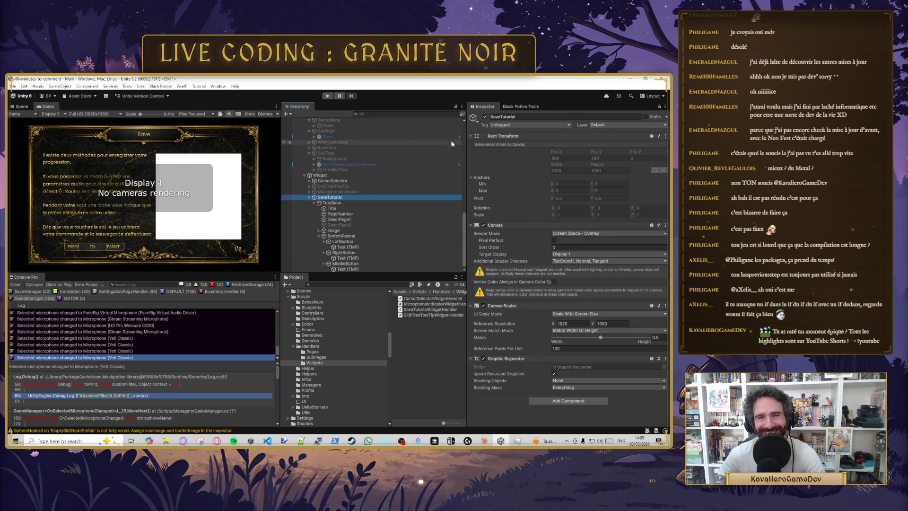
# Step: Disable SaveTutorial, run the game, and advance the save tutorial to page 2/2
pyautogui.click(485, 117)
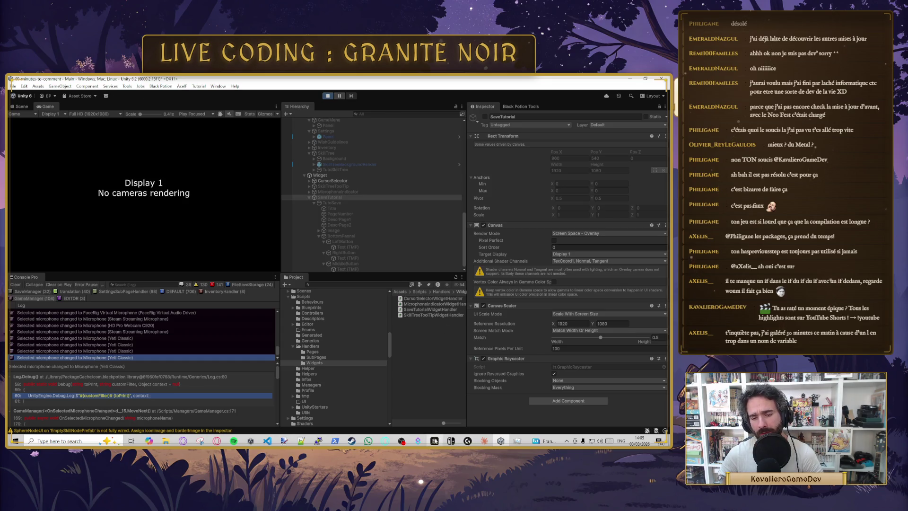
pyautogui.moveTo(434, 445)
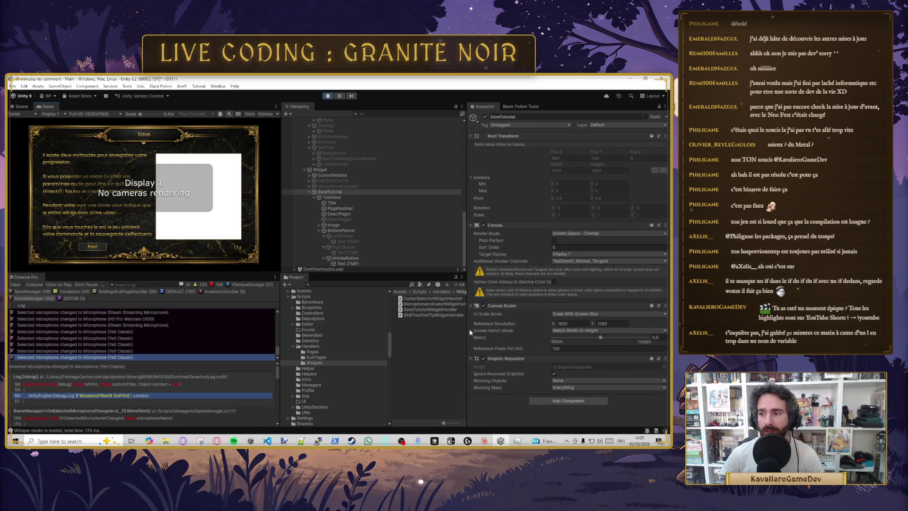
pyautogui.click(99, 247)
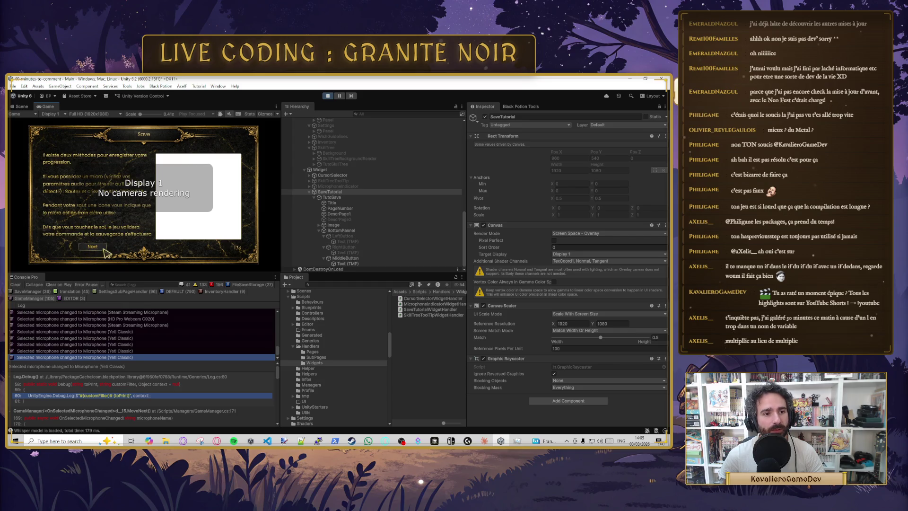
# Step: Page the save tutorial back and forward, Finish it, open the pause menu, and stop play mode
pyautogui.click(80, 248)
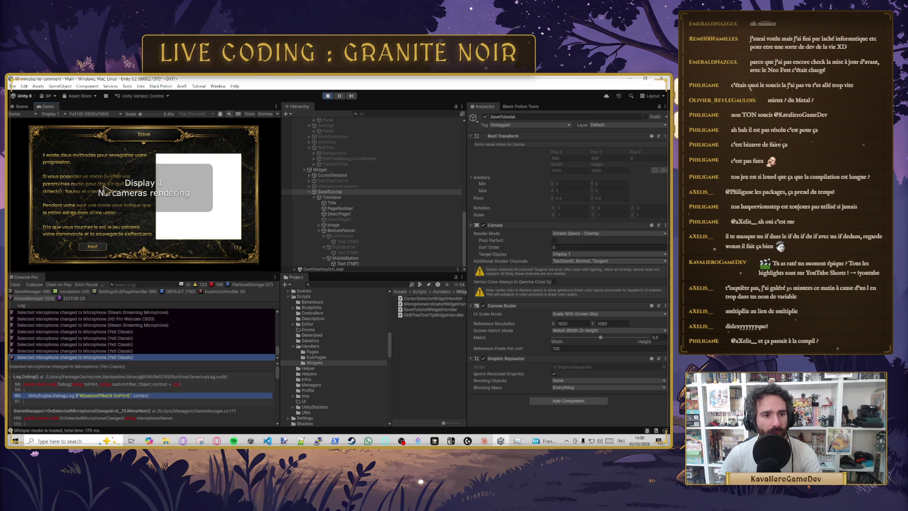
pyautogui.click(98, 245)
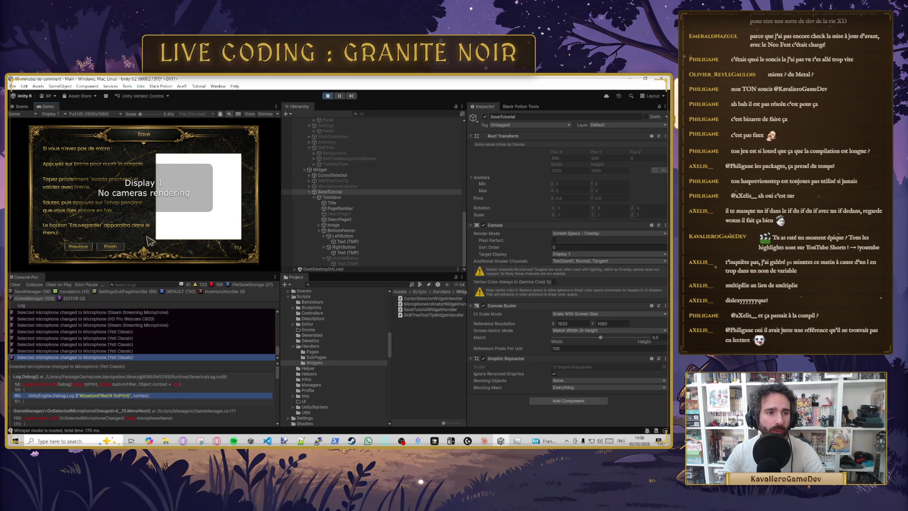
pyautogui.click(117, 249)
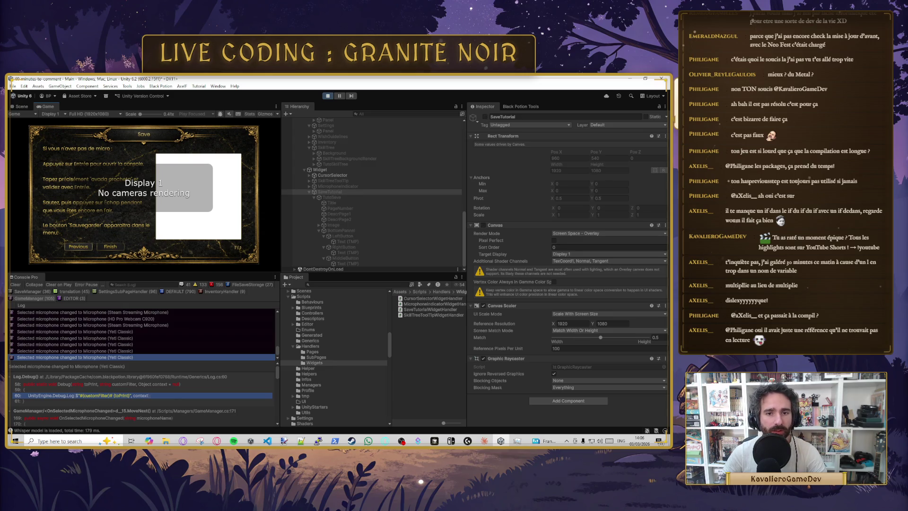
pyautogui.press('Escape')
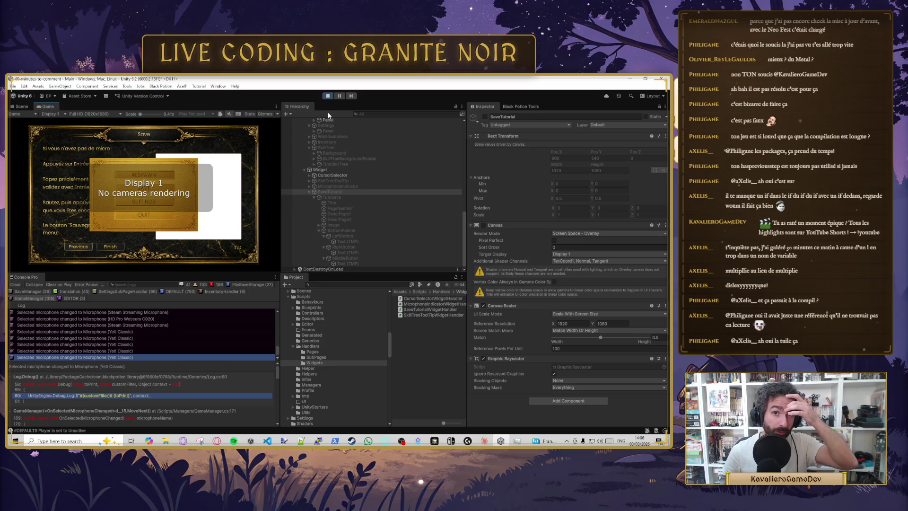
pyautogui.click(327, 97)
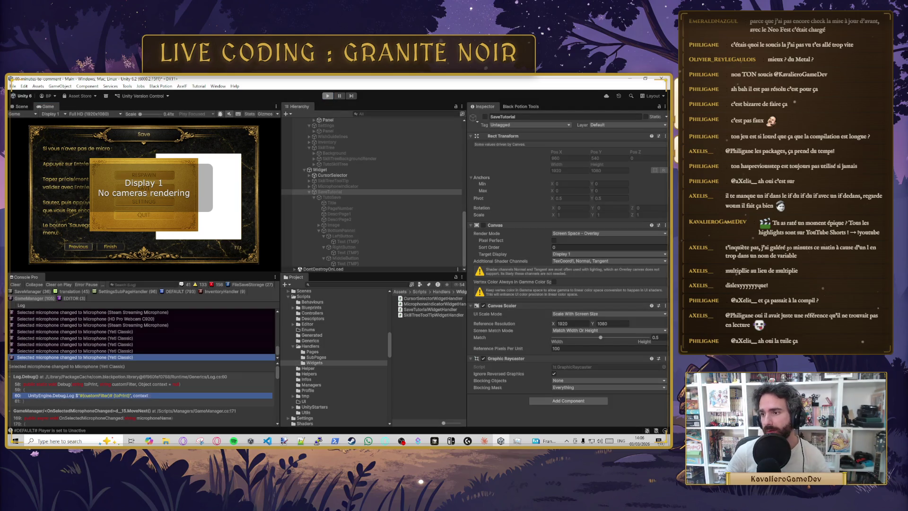
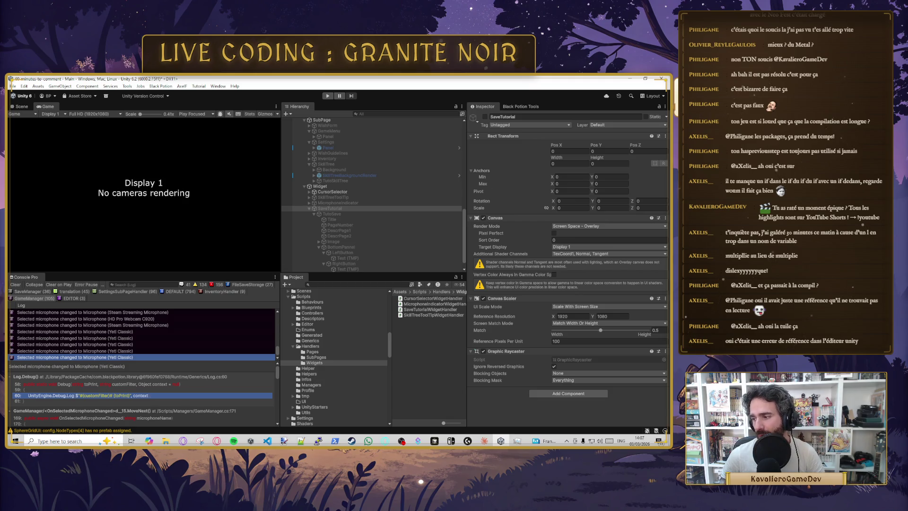
# Step: Switch from the Unity editor to the Steam window showing the Khan VS Kahn store page
pyautogui.hotkey('alt', 'Tab')
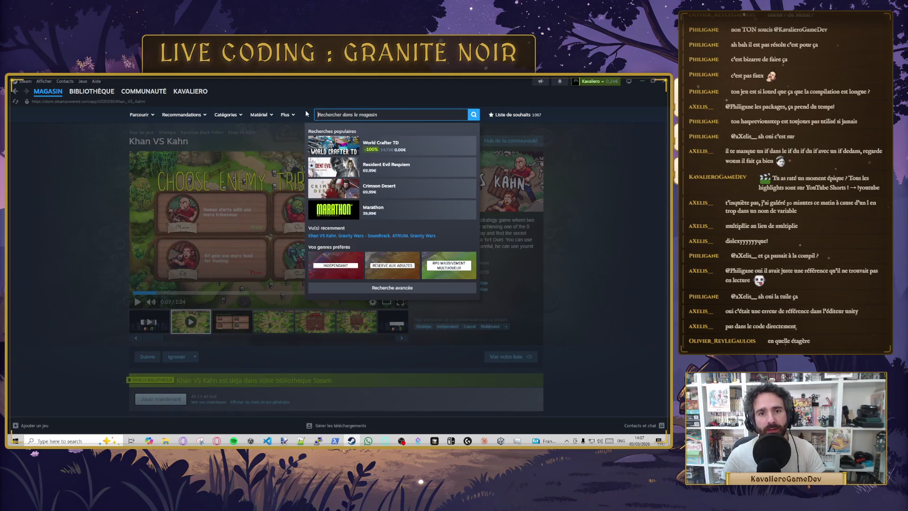
# Step: Open the Mellings Demo store page from the library's recent games shelf
pyautogui.click(91, 91)
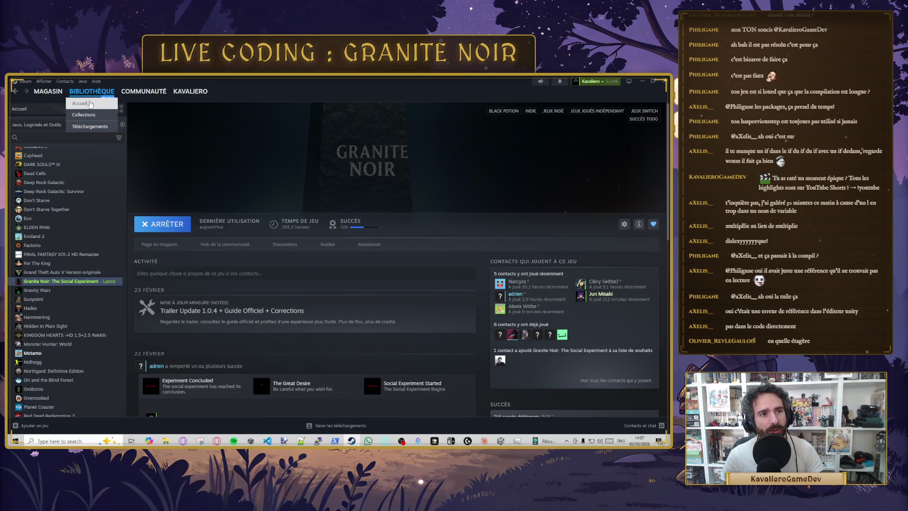
pyautogui.click(80, 103)
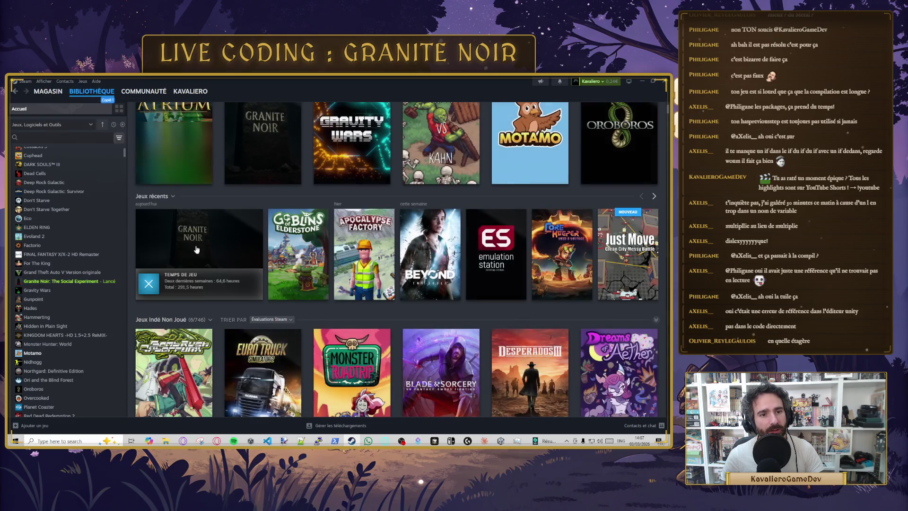
pyautogui.click(654, 196)
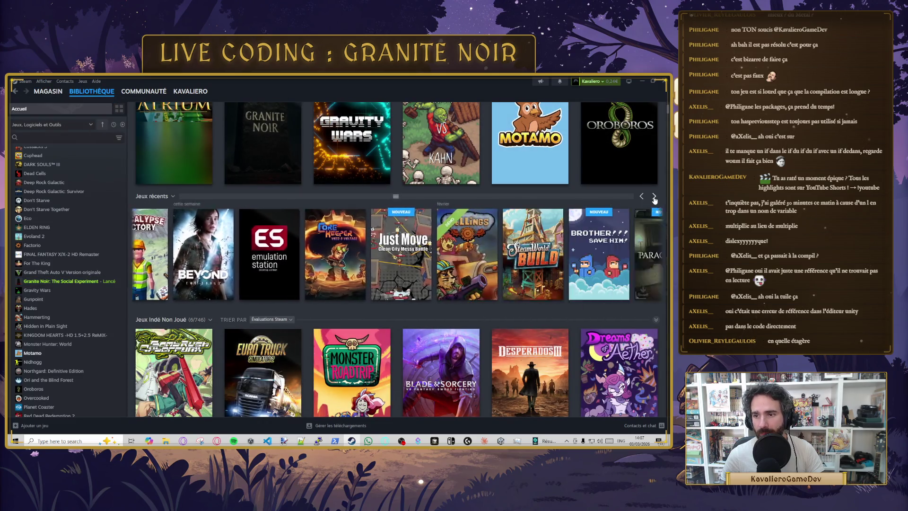
pyautogui.click(654, 196)
pyautogui.click(169, 249)
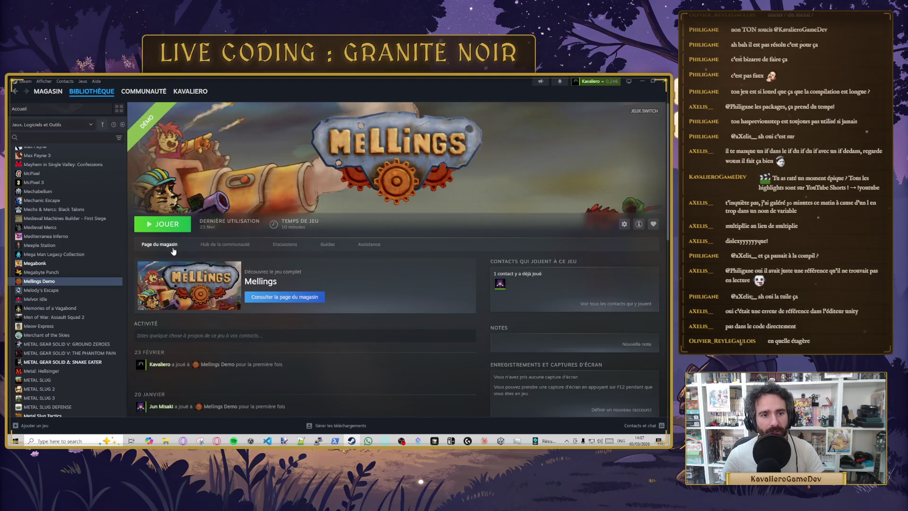
pyautogui.click(166, 244)
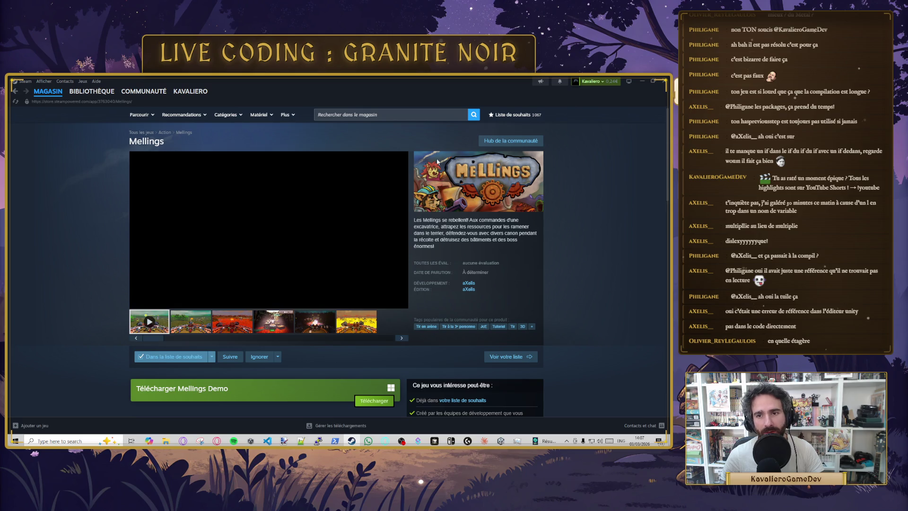
# Step: Highlight the Mellings expected release date, return to the library home, then go back to Unity
pyautogui.moveTo(128, 97)
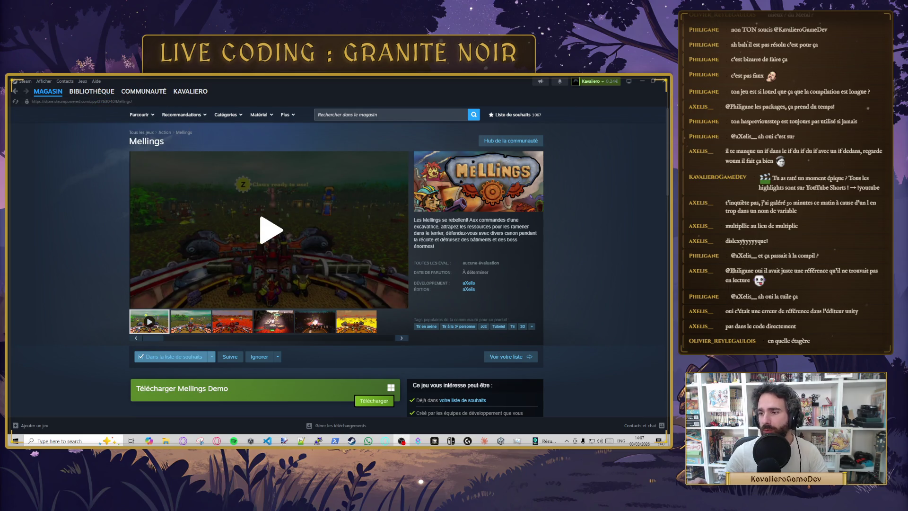
pyautogui.scroll(-4, 279, 347)
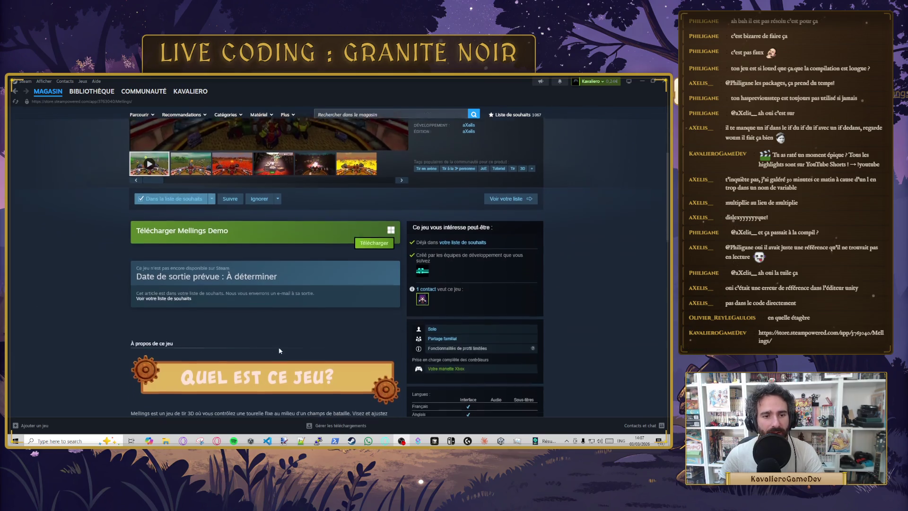
pyautogui.moveTo(249, 268); pyautogui.dragTo(332, 267)
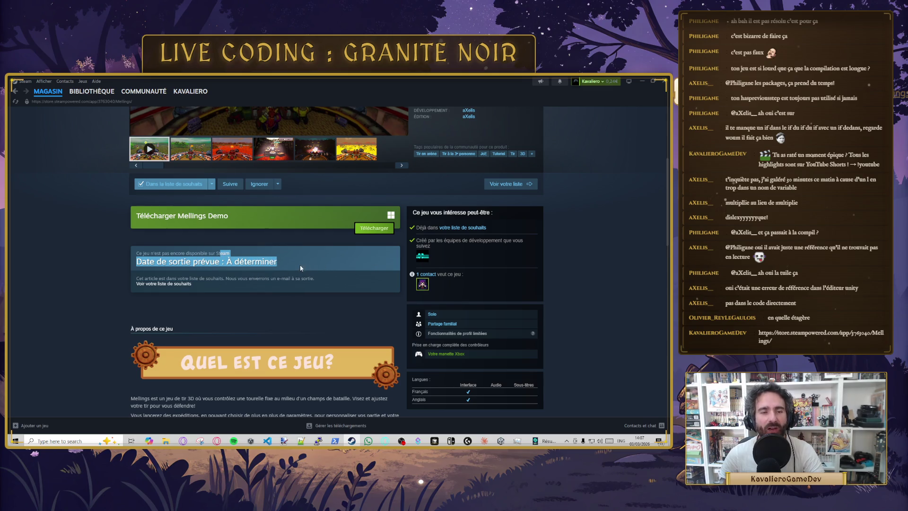
pyautogui.click(93, 101)
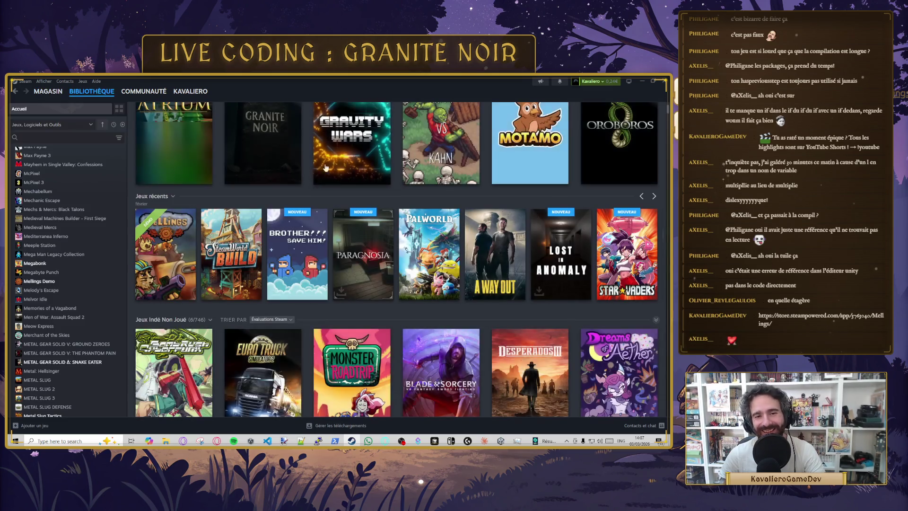
pyautogui.hotkey('alt', 'Tab')
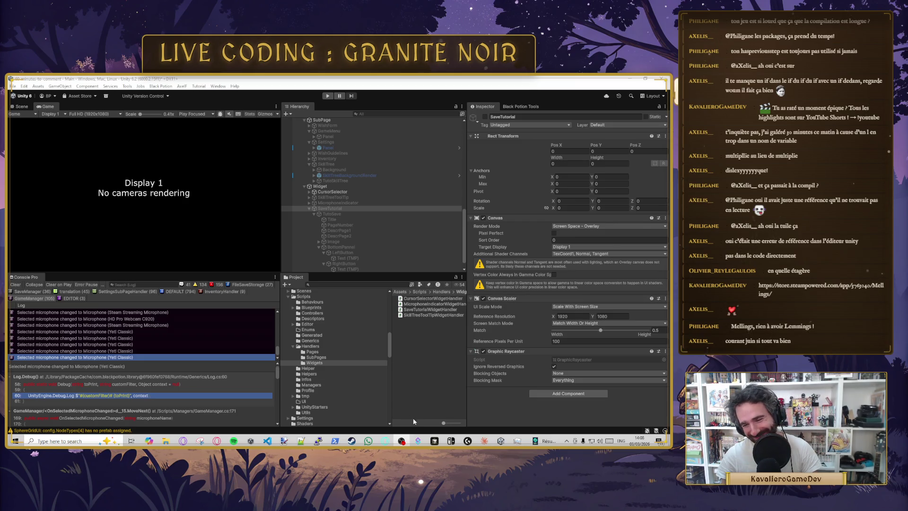
# Step: Bring the Cursor code editor to the front from the Windows taskbar
pyautogui.moveTo(505, 433)
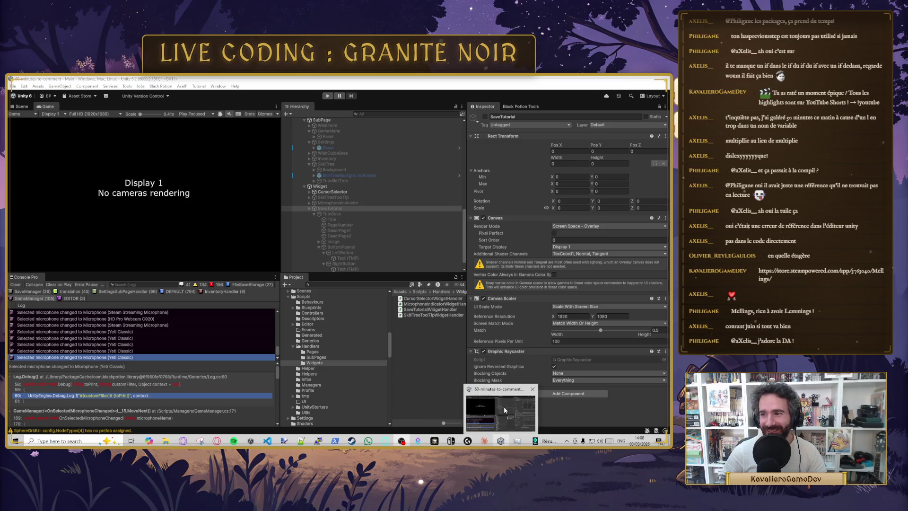
pyautogui.click(435, 441)
# Step: Delete the uimanager.Show and UnlockAndShowCursor lines from GameManager.cs, save, and return to Unity
pyautogui.click(350, 251)
pyautogui.scroll(6, 286, 265)
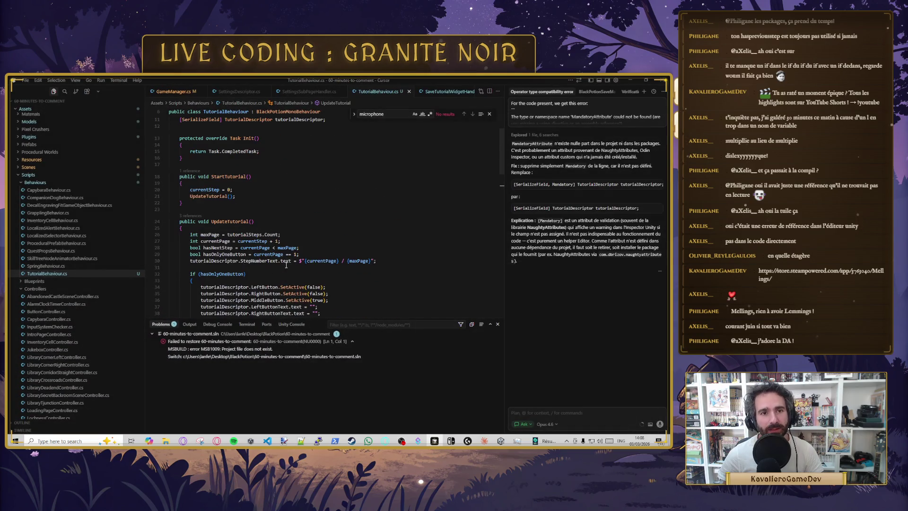
pyautogui.click(176, 92)
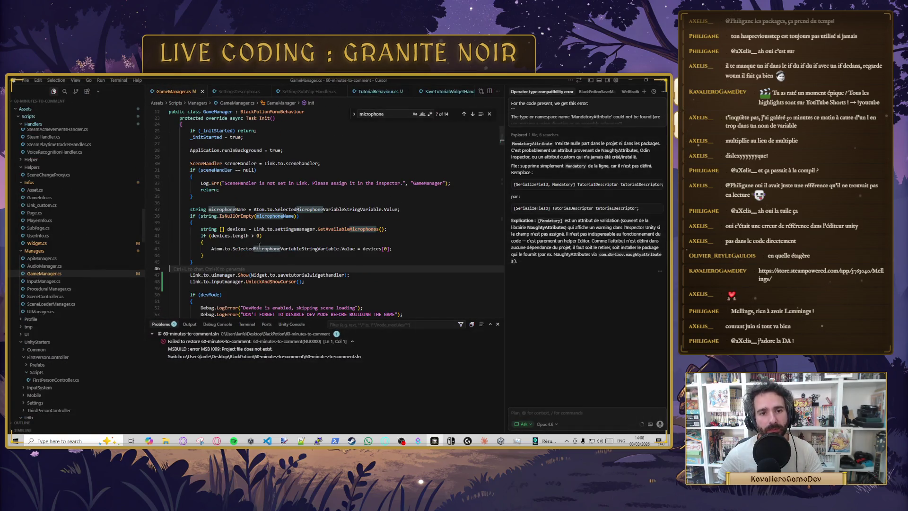
pyautogui.moveTo(311, 282); pyautogui.dragTo(243, 269)
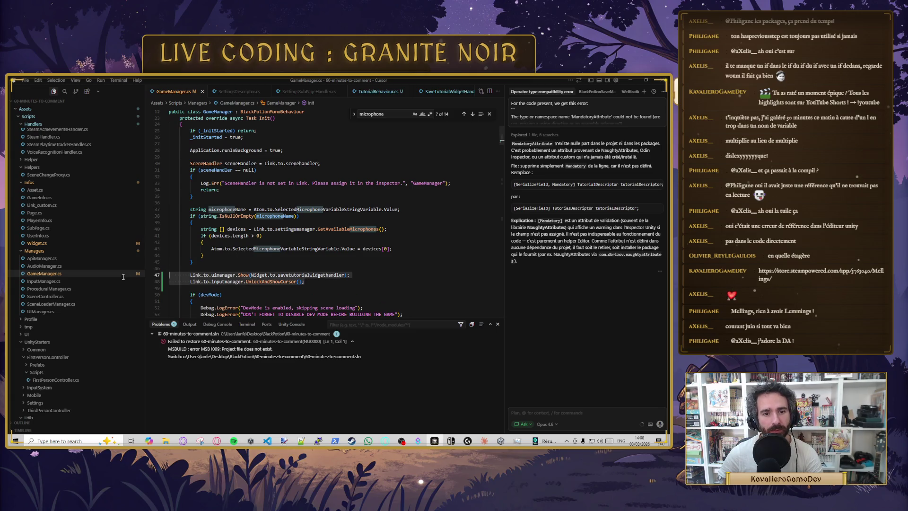
pyautogui.press('BackSpace')
pyautogui.press('BackSpace')
pyautogui.hotkey('ctrl', 's')
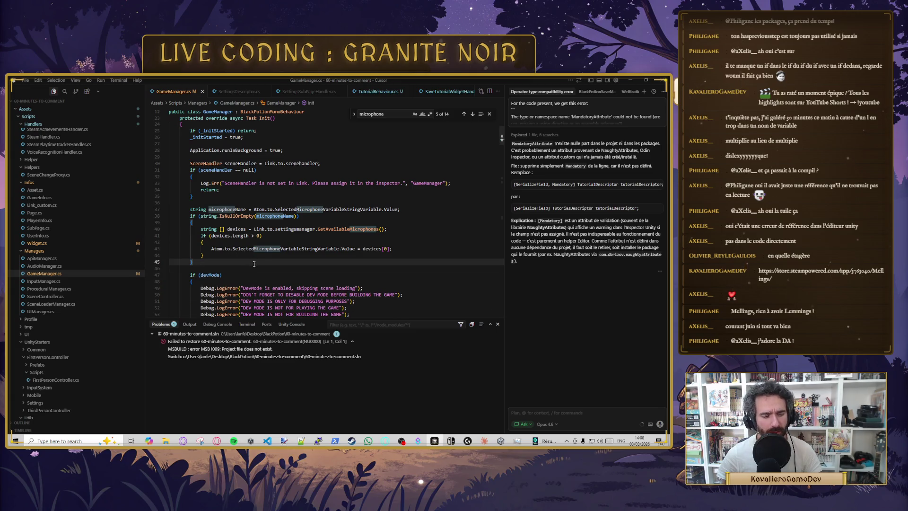
pyautogui.click(260, 266)
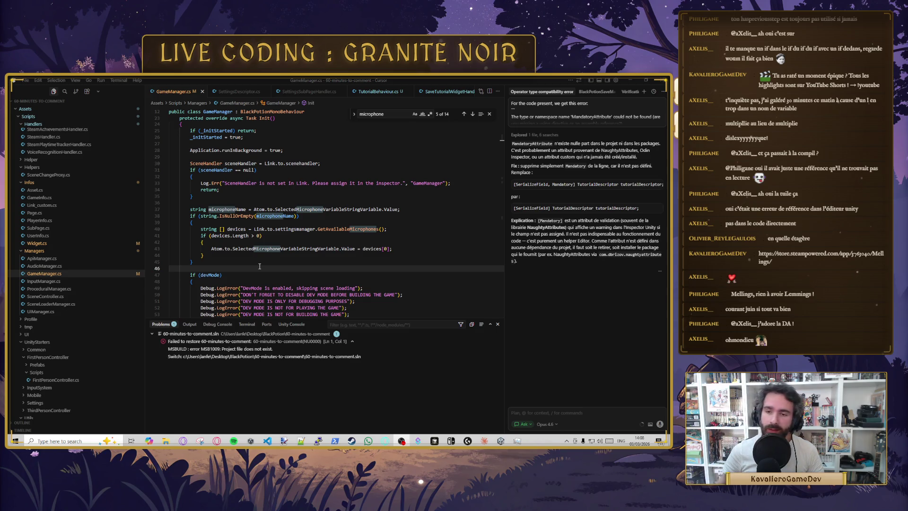
pyautogui.hotkey('ctrl', 's')
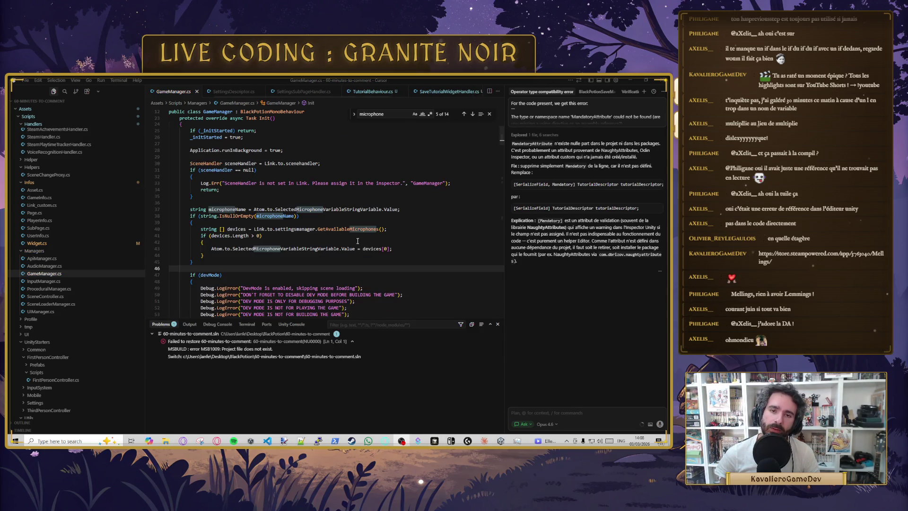
pyautogui.hotkey('alt', 'Tab')
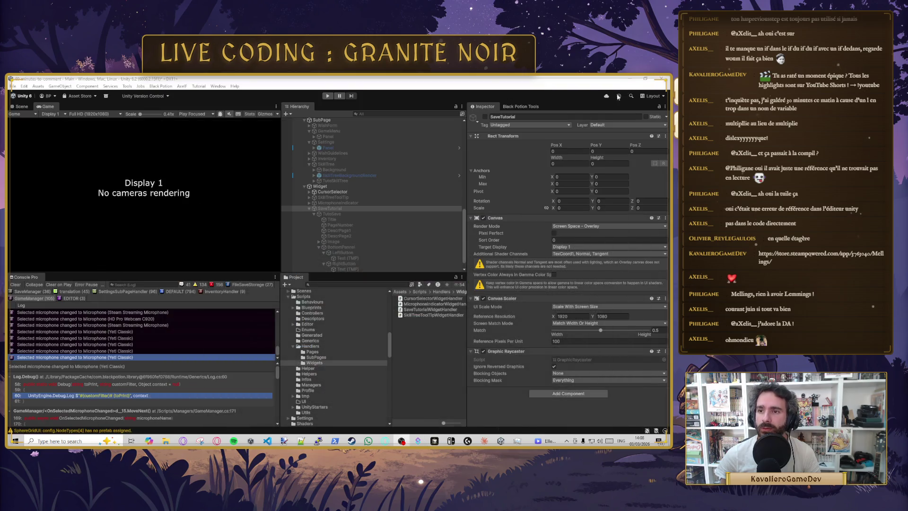
# Step: Select InputManager in the Hierarchy and expand it to reveal its CheatCodeHandler child
pyautogui.scroll(3, 366, 175)
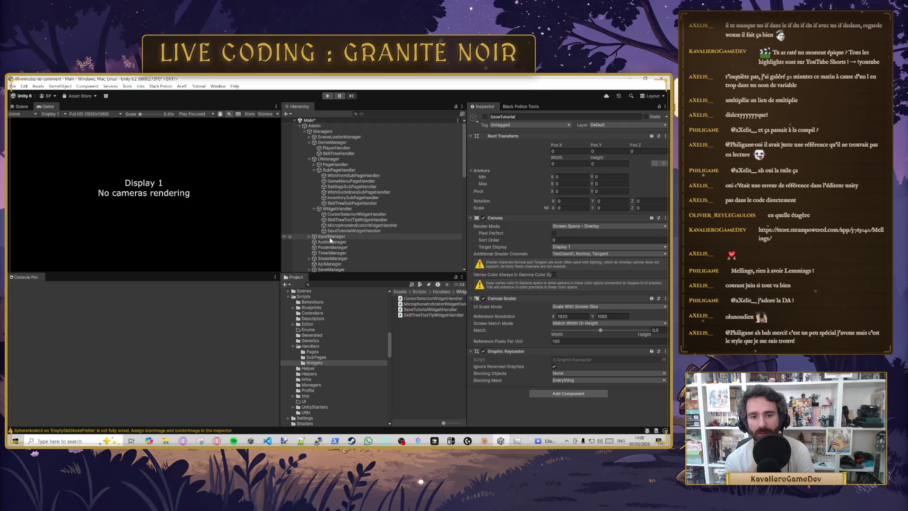
pyautogui.click(330, 239)
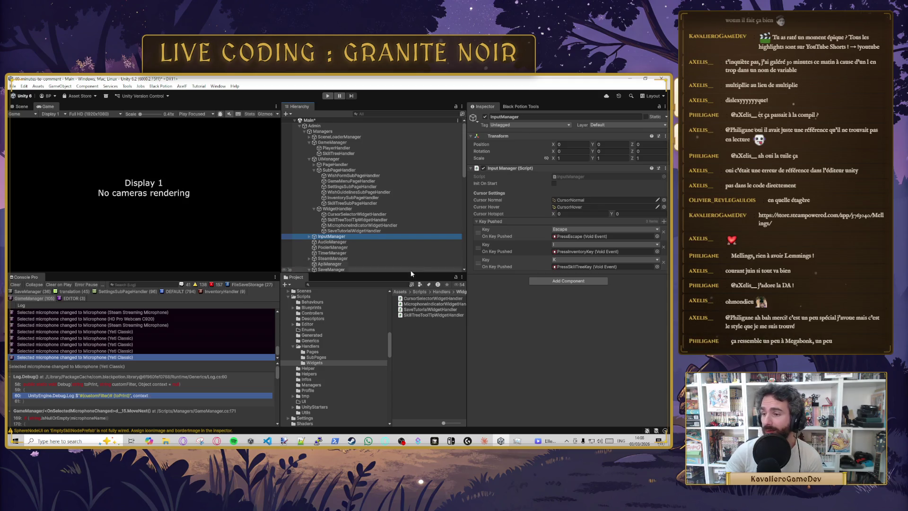
pyautogui.click(309, 237)
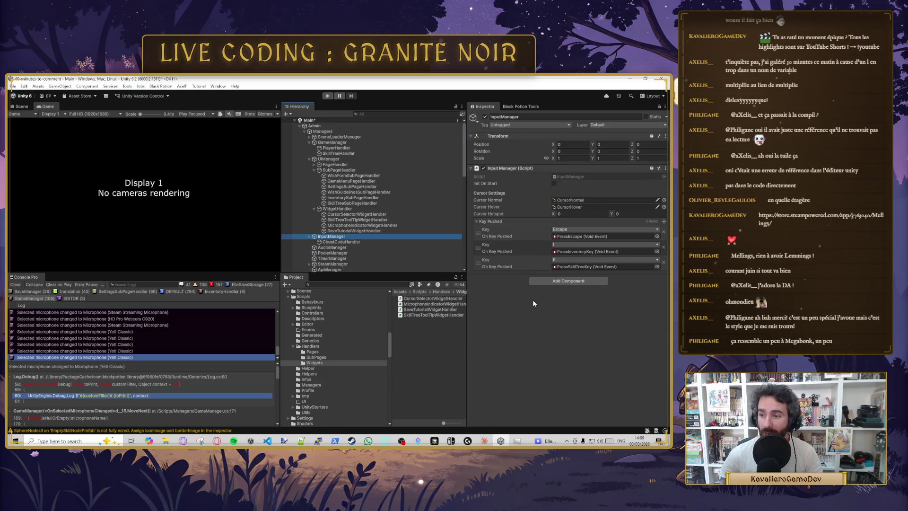
pyautogui.click(560, 281)
pyautogui.write('tu')
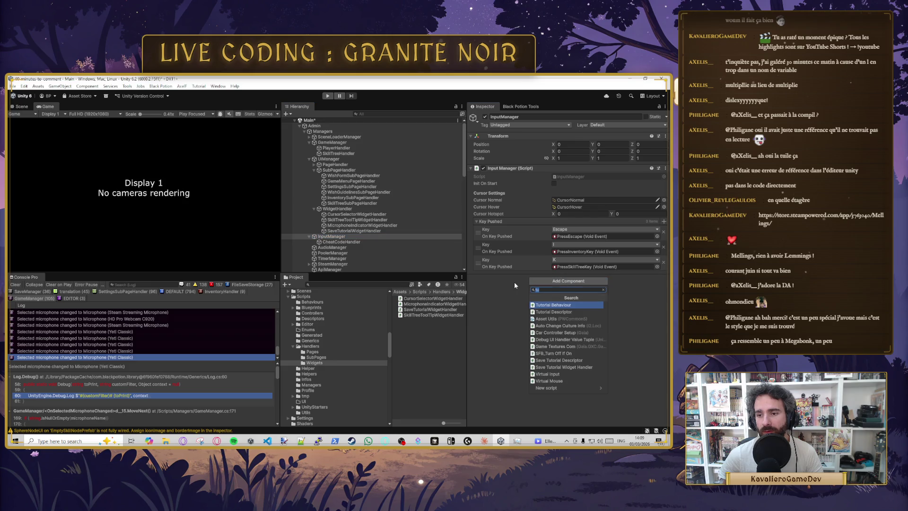
# Step: Add a fourth Key Pushed entry to the Input Manager bound to the Enter key
pyautogui.click(514, 282)
pyautogui.click(664, 221)
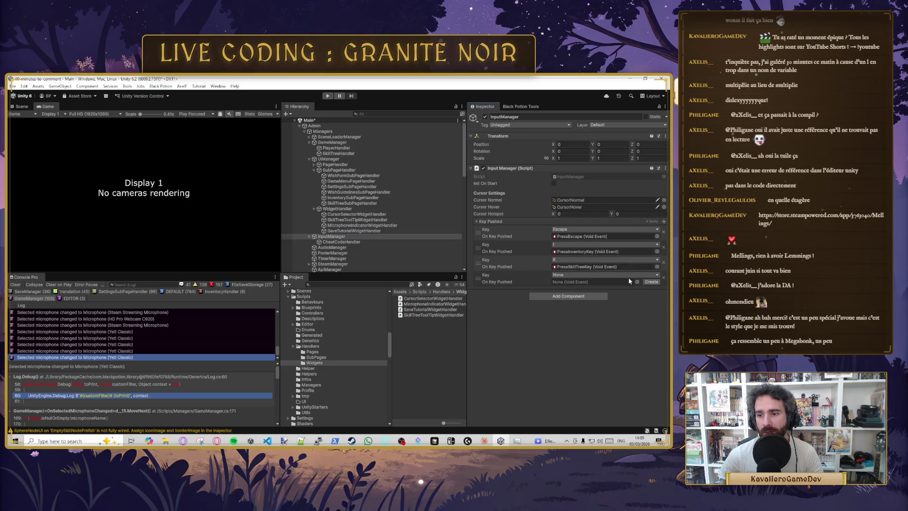
pyautogui.click(584, 274)
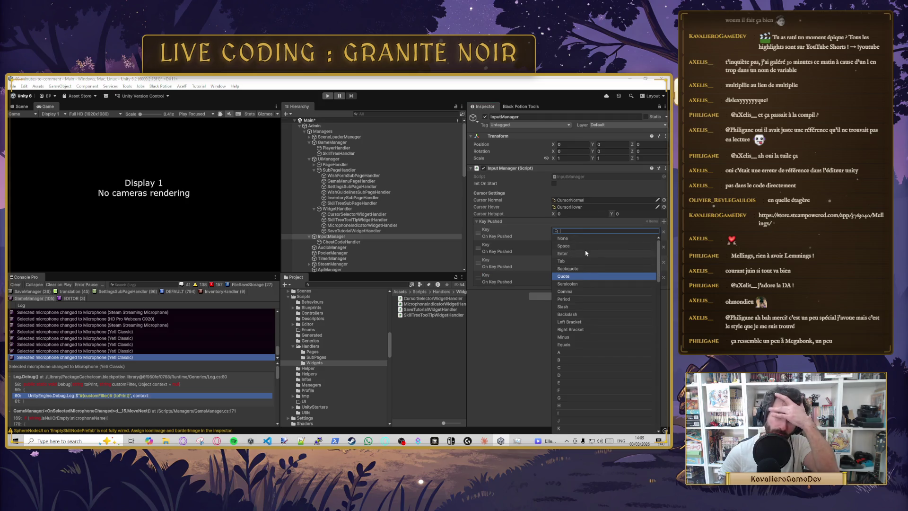
pyautogui.click(582, 253)
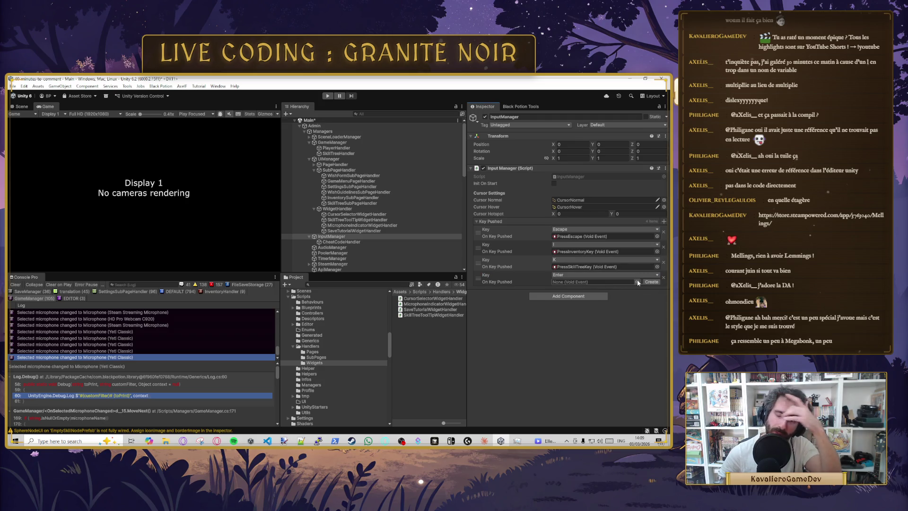
# Step: Create a new Void Event for the Enter binding named OnEnterKeyPressed
pyautogui.click(650, 281)
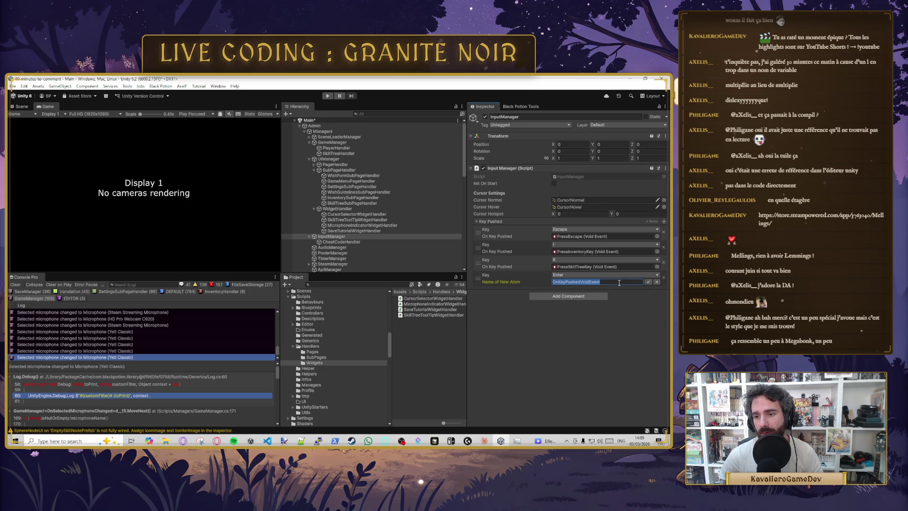
pyautogui.click(601, 283)
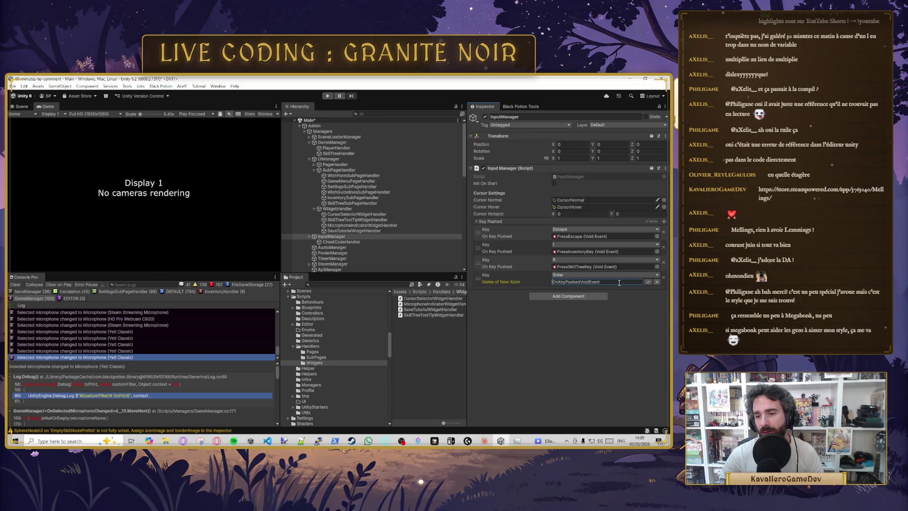
pyautogui.press('Home')
pyautogui.press('Right')
pyautogui.press('Right')
pyautogui.hotkey('shift', 'Right')
pyautogui.hotkey('shift', 'Right')
pyautogui.hotkey('shift', 'Right')
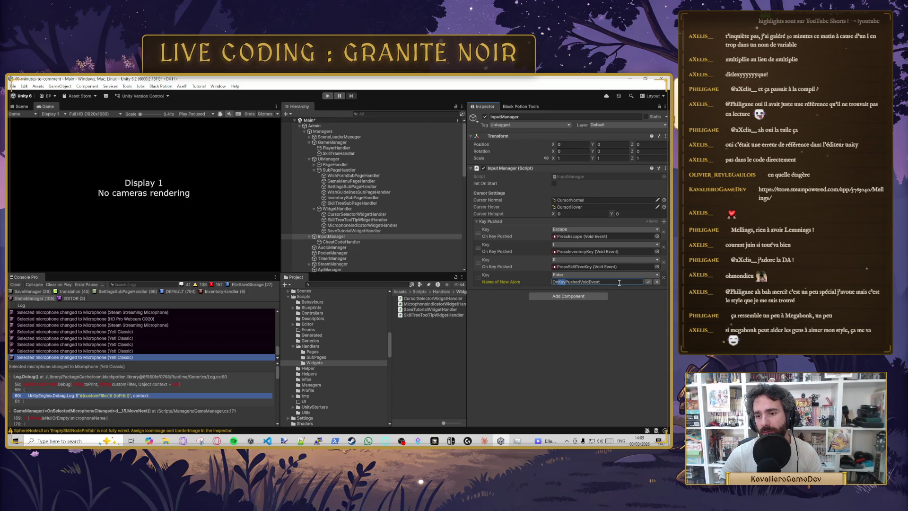
pyautogui.write('EnterKey')
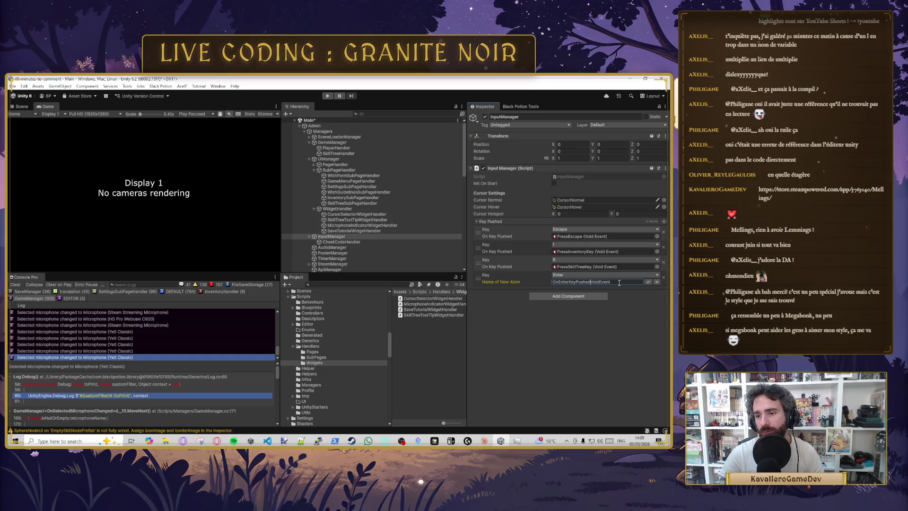
pyautogui.press('Delete')
pyautogui.press('Delete')
pyautogui.press('Delete')
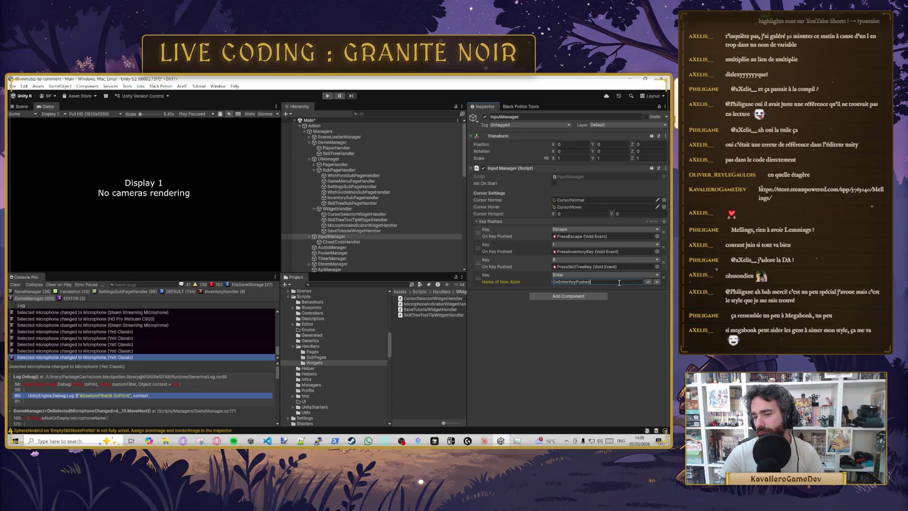
pyautogui.press('BackSpace')
pyautogui.press('BackSpace')
pyautogui.press('BackSpace')
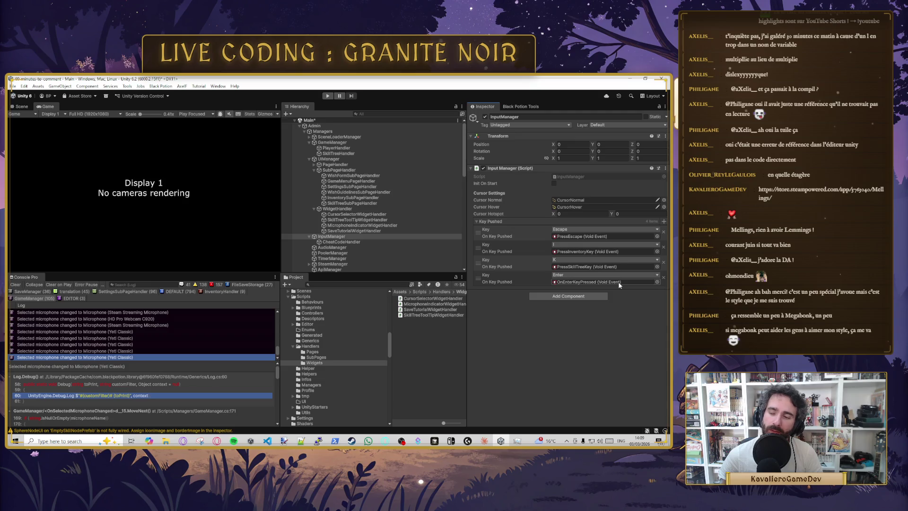
# Step: Browse the Project window to Assets/GameDesign/Atoms/Events and inspect the OnEnterKeyPressed asset
pyautogui.scroll(5, 342, 327)
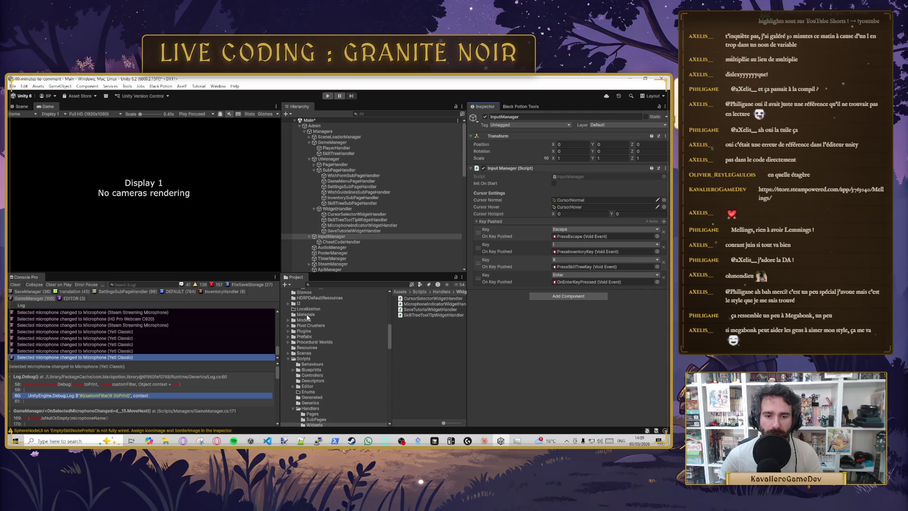
pyautogui.scroll(10, 307, 318)
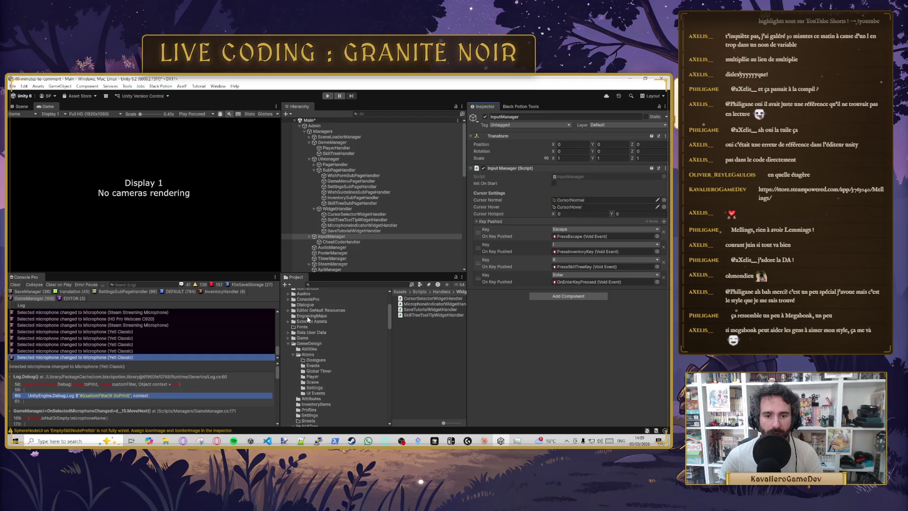
pyautogui.scroll(5, 308, 319)
pyautogui.click(300, 340)
pyautogui.scroll(-3, 416, 346)
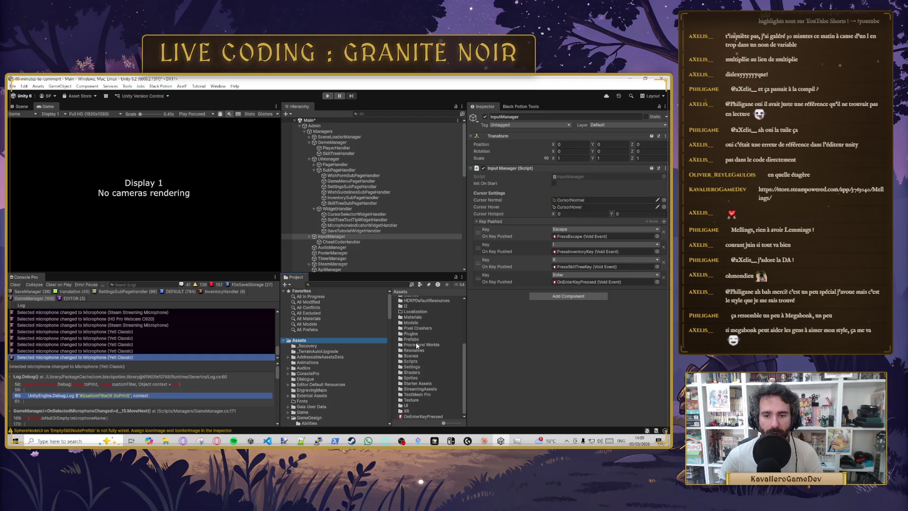
pyautogui.click(413, 414)
pyautogui.scroll(-8, 312, 340)
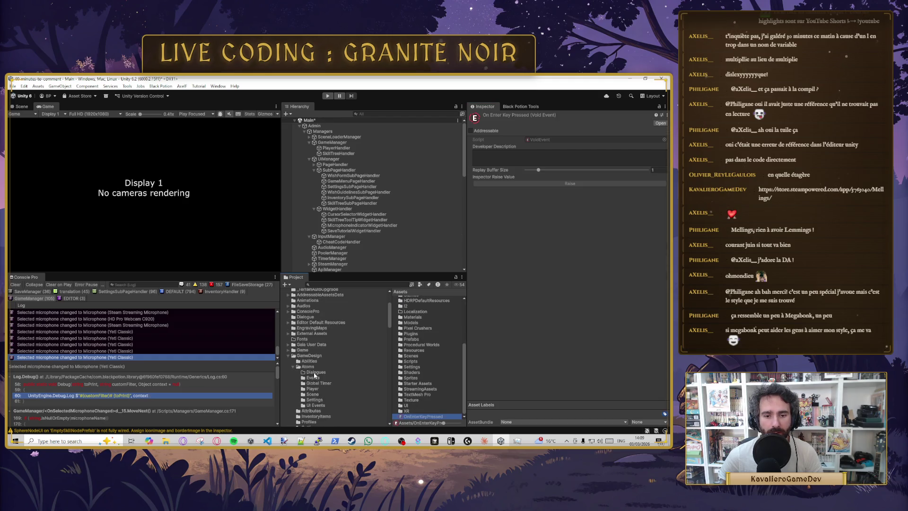
pyautogui.click(312, 326)
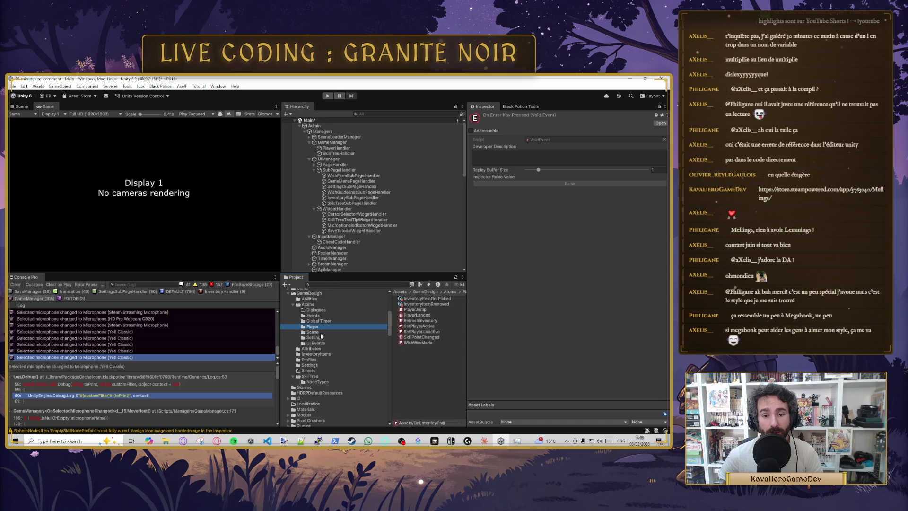
pyautogui.click(315, 315)
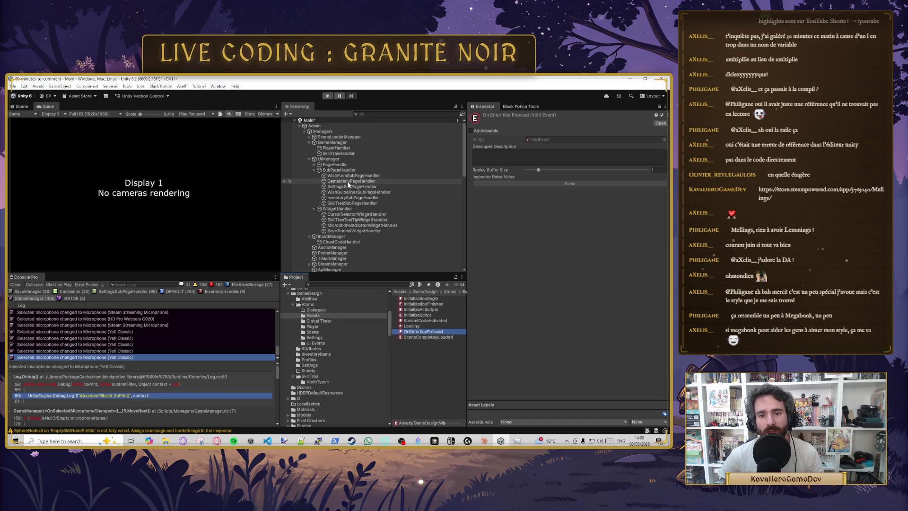
# Step: Collapse the SubPageHandler and GameManager subtrees and select UIManager
pyautogui.click(314, 170)
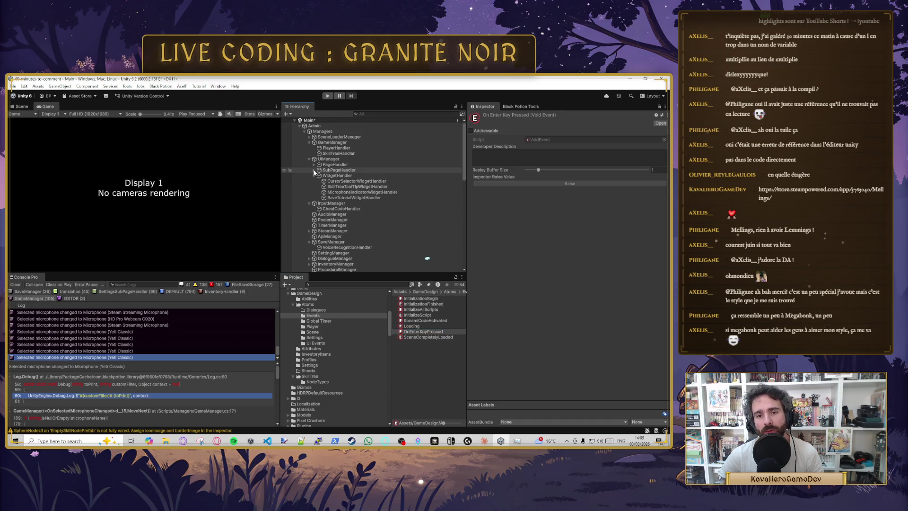
pyautogui.click(309, 142)
pyautogui.click(347, 148)
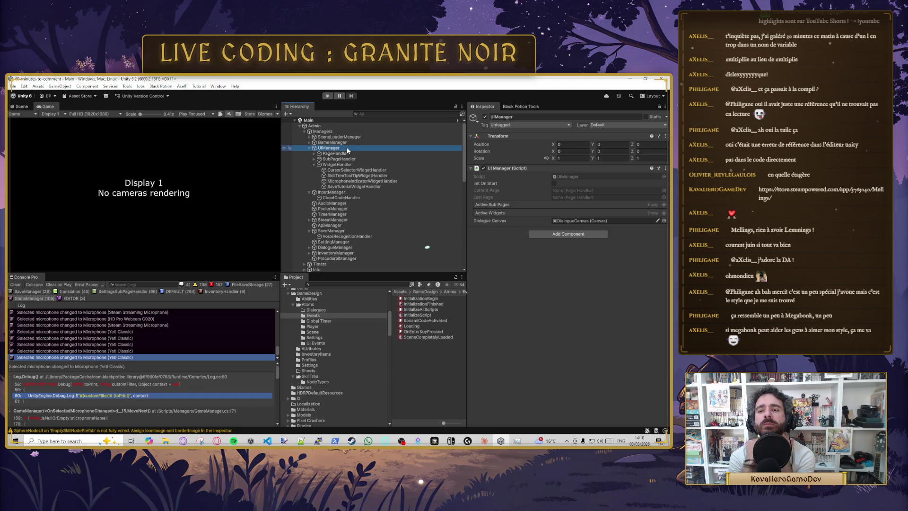
# Step: Switch to the Black Potion Tools window next to the Inspector
pyautogui.click(513, 108)
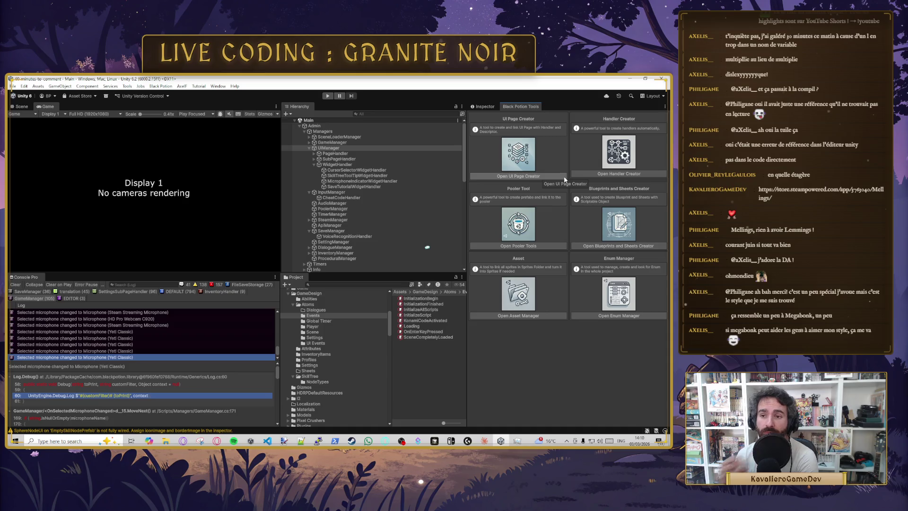
# Step: Open the UI Page Creator's Widget tab and begin typing the class name 'Tch'
pyautogui.click(518, 177)
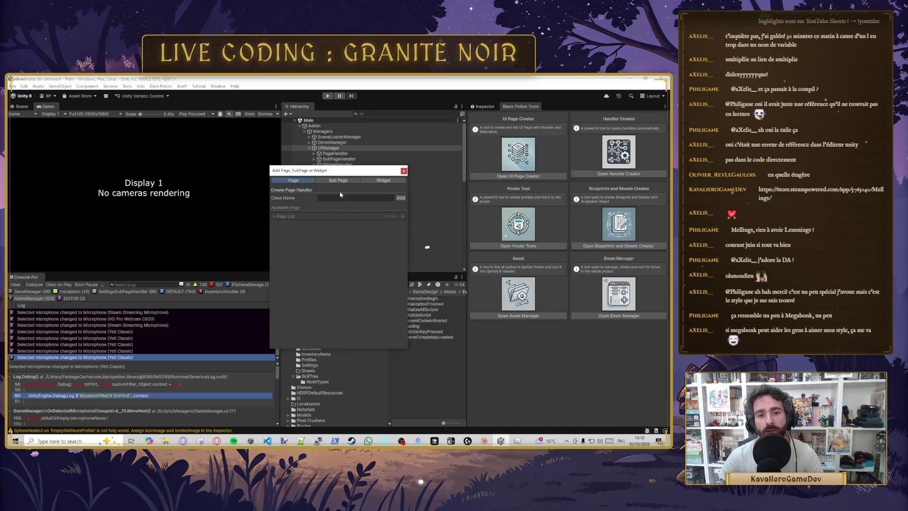
pyautogui.click(378, 181)
pyautogui.click(329, 198)
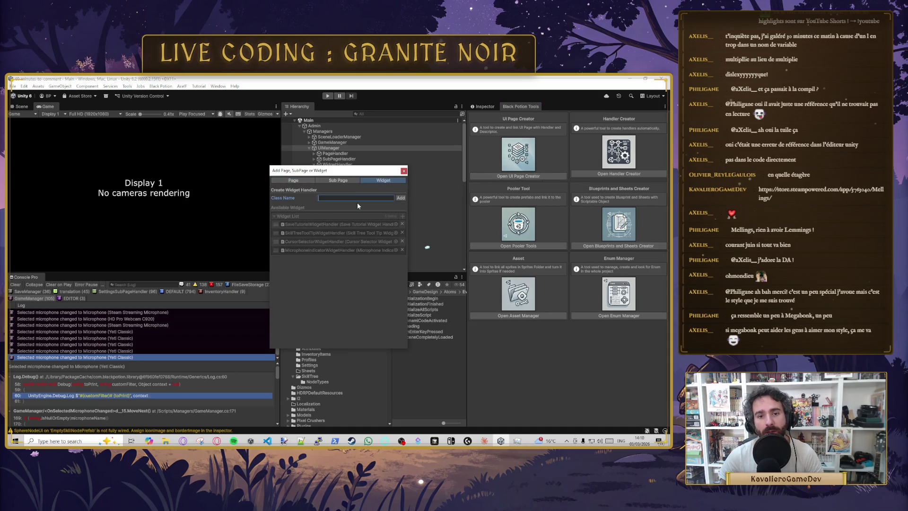
pyautogui.write('TchatSystem')
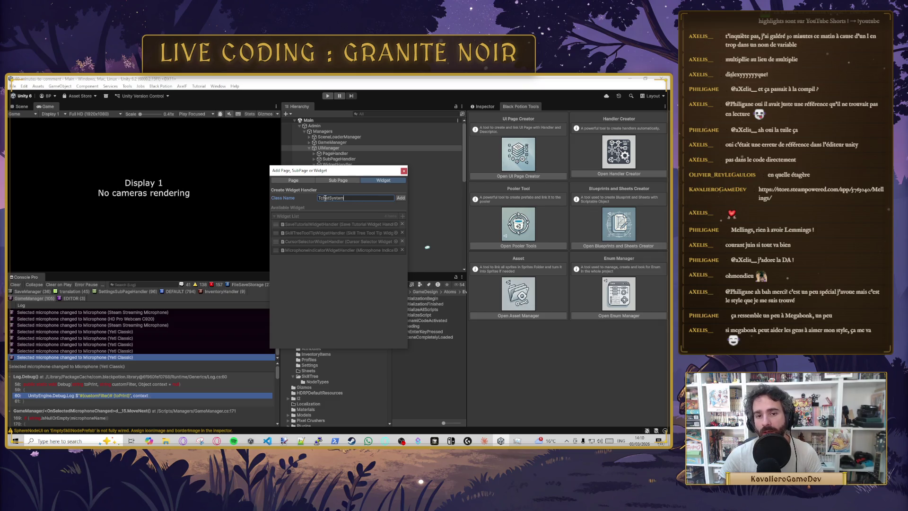
pyautogui.moveTo(322, 198); pyautogui.dragTo(318, 197)
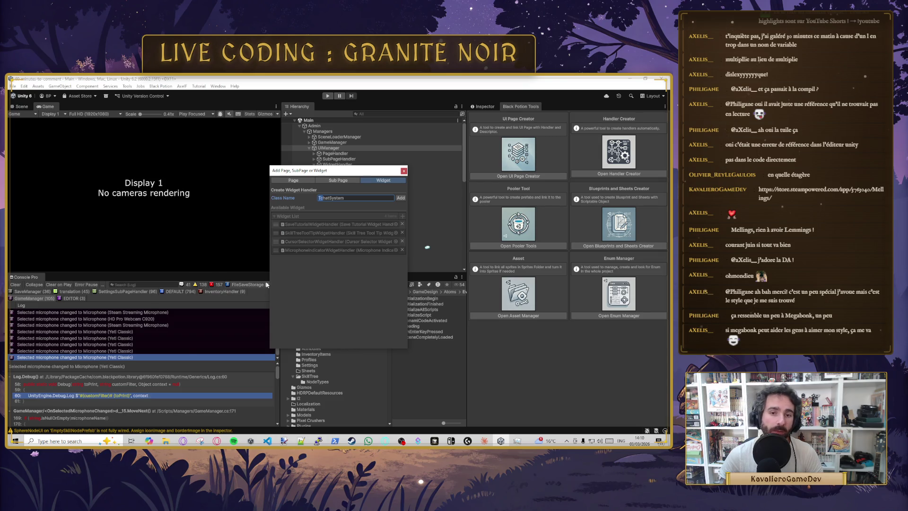
# Step: Briefly switch to other applications and return to the widget creator
pyautogui.click(216, 440)
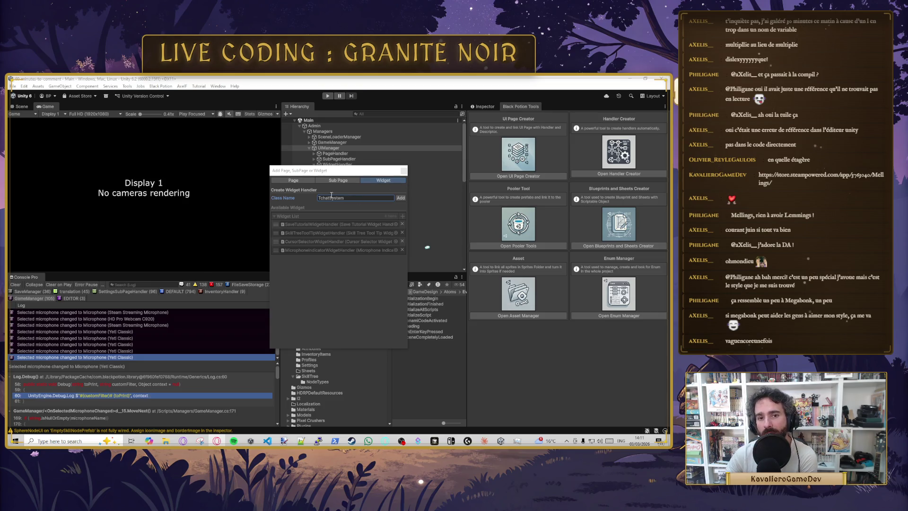
pyautogui.click(307, 201)
pyautogui.click(325, 200)
pyautogui.write('C')
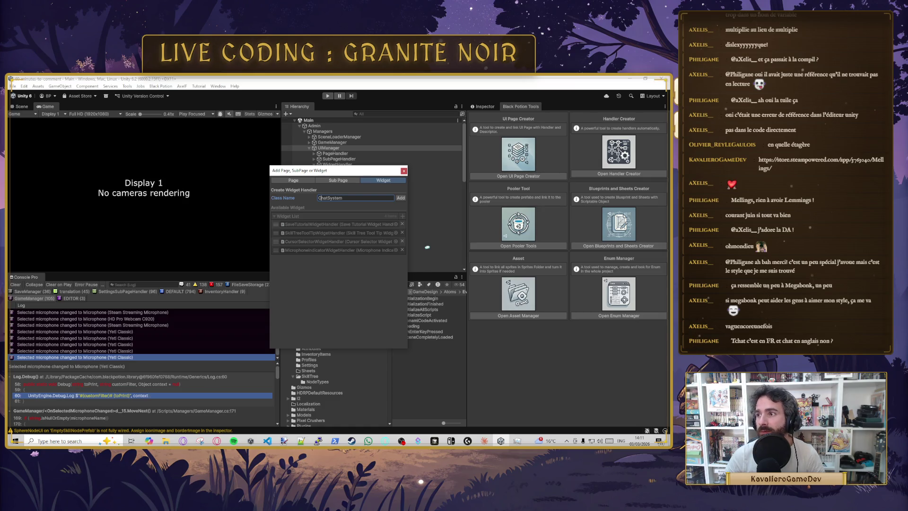
pyautogui.hotkey('alt', 'Tab')
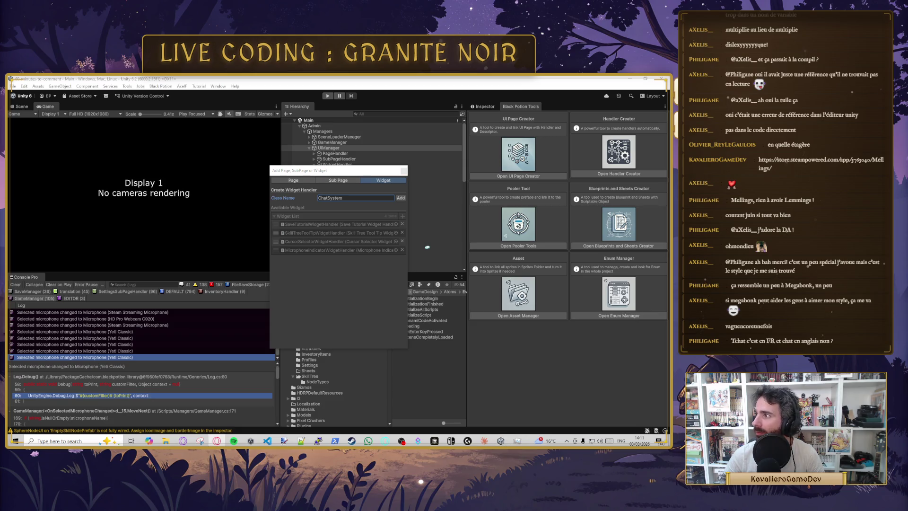
pyautogui.hotkey('alt', 'Tab')
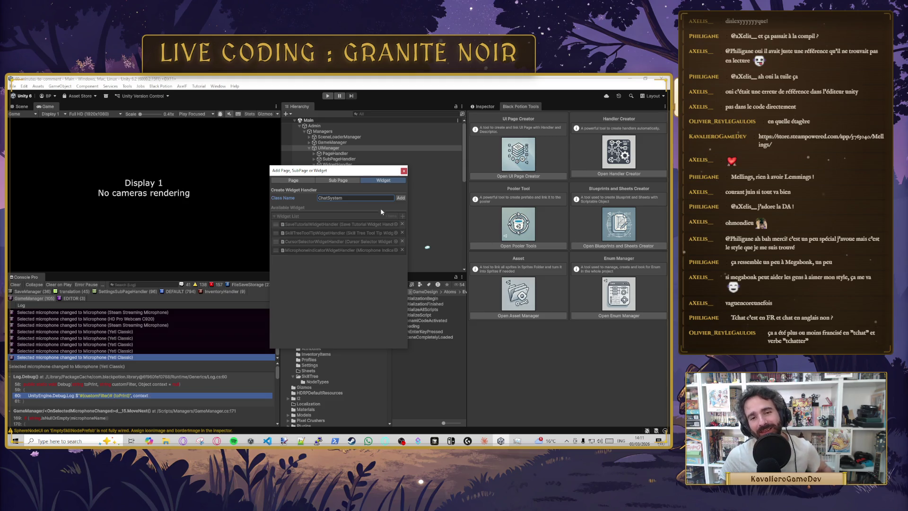
# Step: Set the widget class name to TChatSystem and press Add
pyautogui.click(332, 198)
pyautogui.write('T')
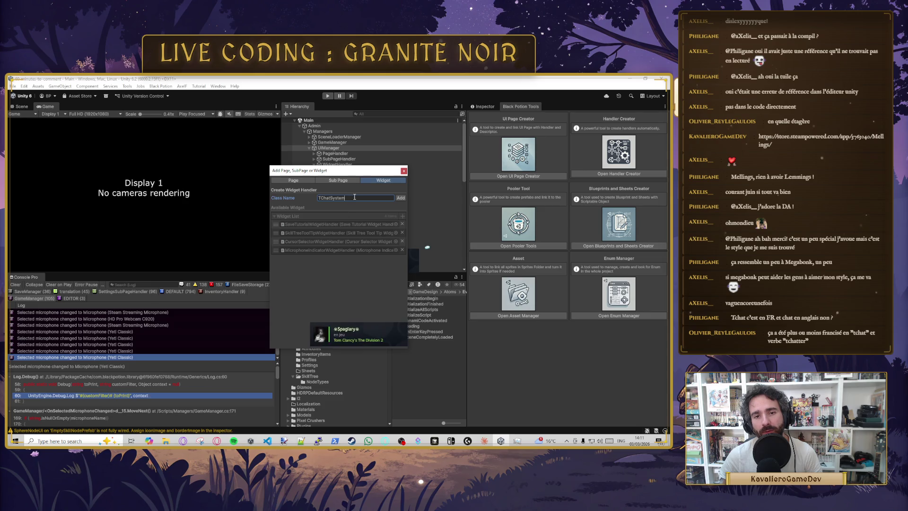
pyautogui.doubleClick(367, 197)
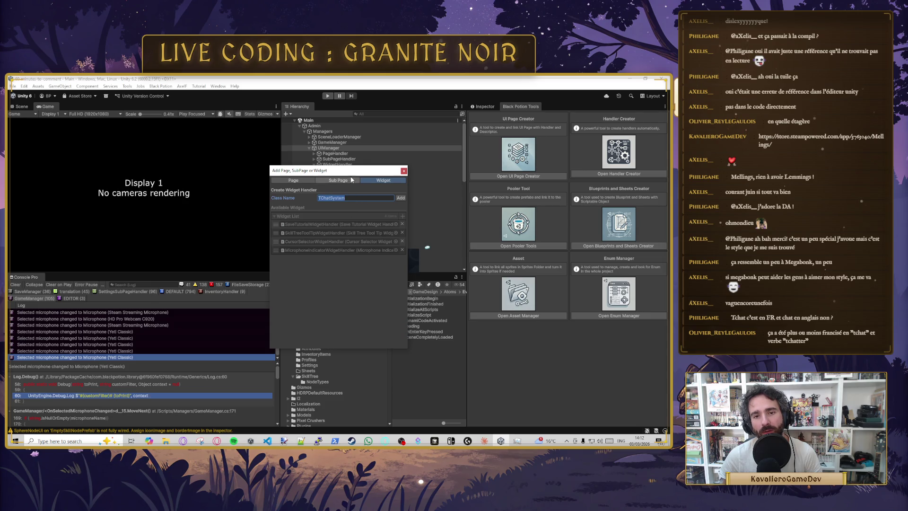
pyautogui.click(344, 199)
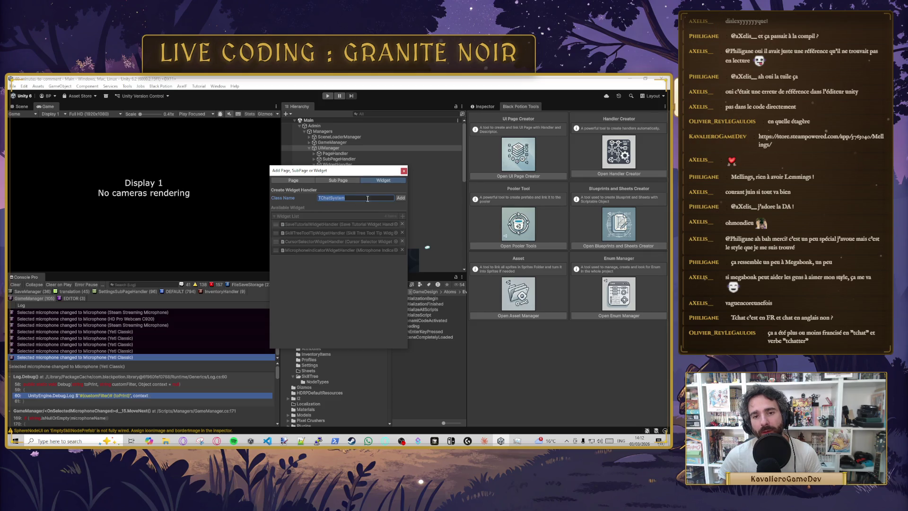
pyautogui.click(344, 198)
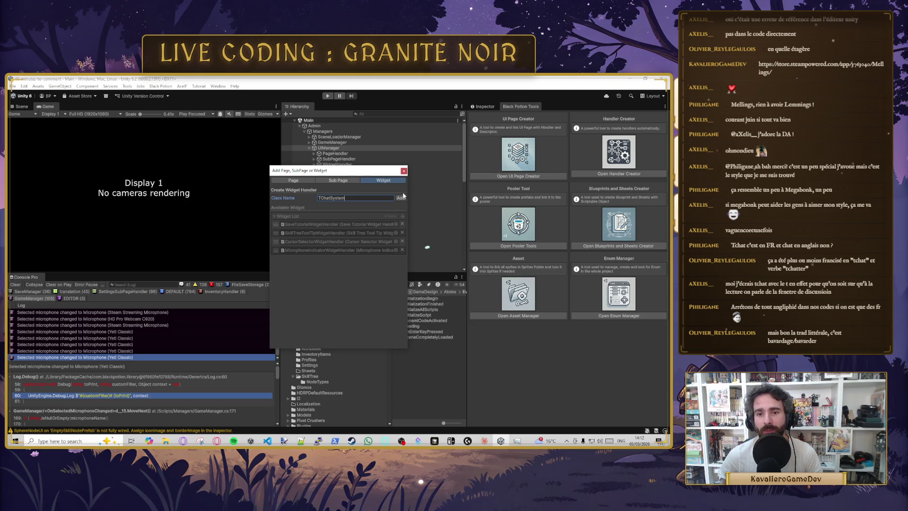
pyautogui.click(400, 198)
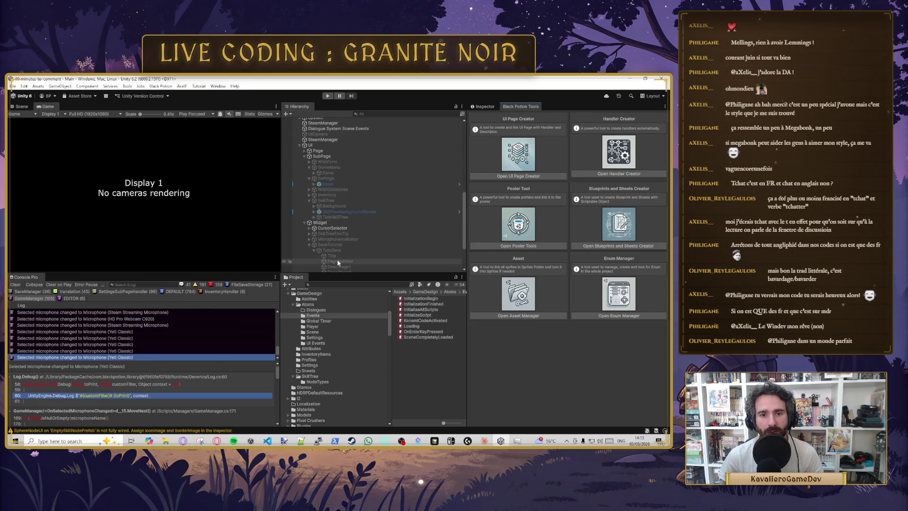
# Step: Collapse the SubPage and SaveTutorial subtrees and select the new TChatSystem widget
pyautogui.scroll(3, 331, 237)
pyautogui.click(304, 207)
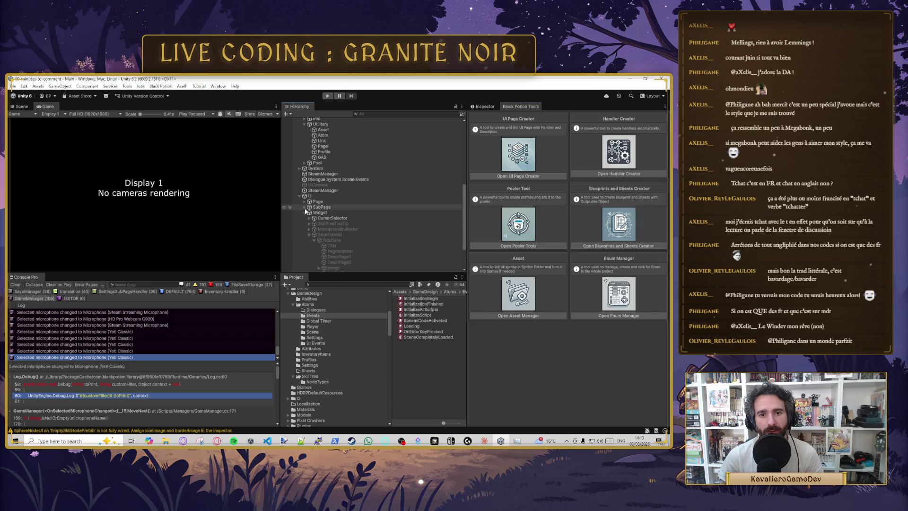
pyautogui.scroll(-2, 305, 210)
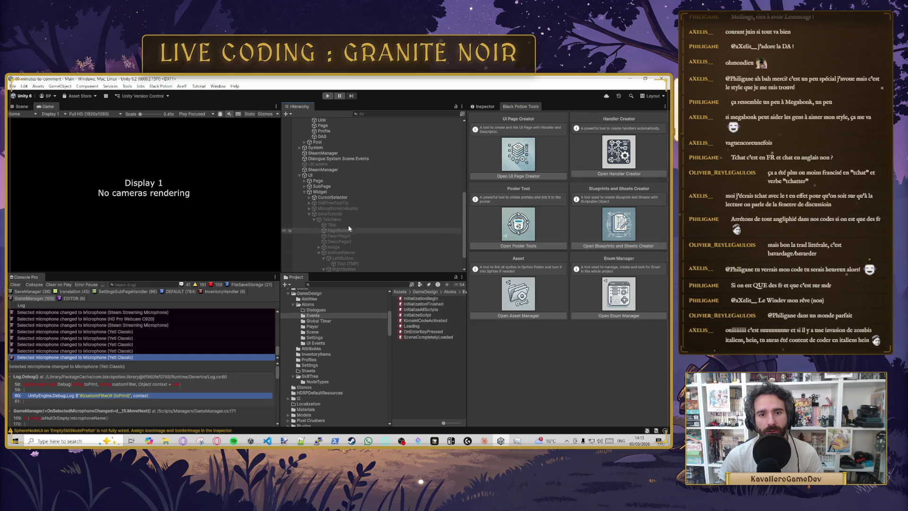
pyautogui.click(306, 214)
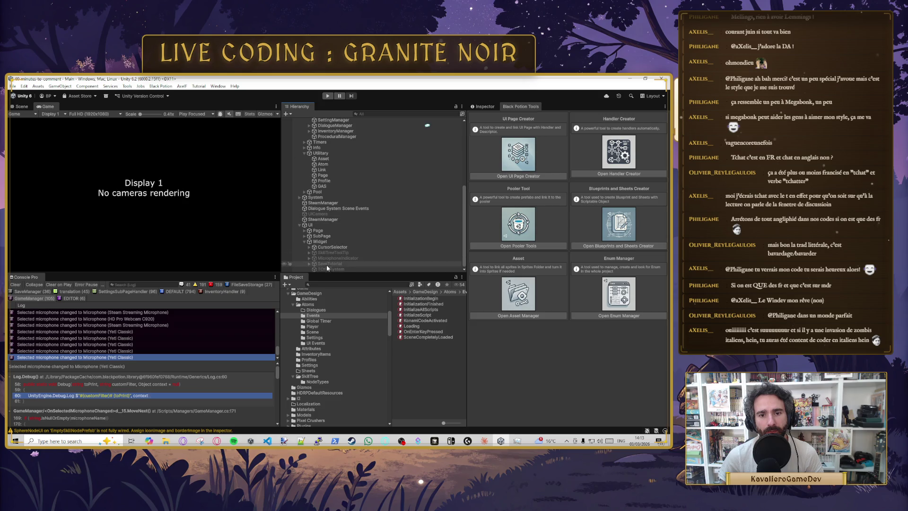
pyautogui.click(339, 268)
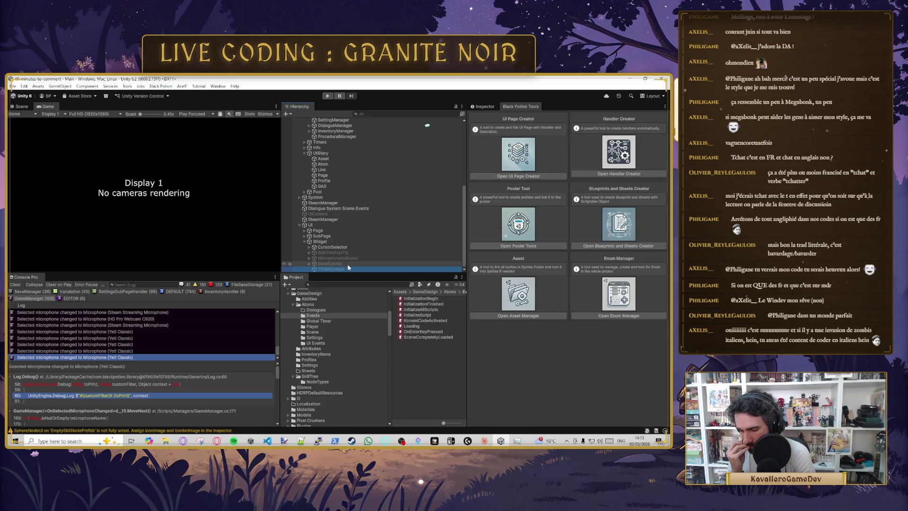
# Step: Check the TChatSystemWidgetHandler's components, then open TChatSystem's right-click creation menu
pyautogui.scroll(5, 368, 210)
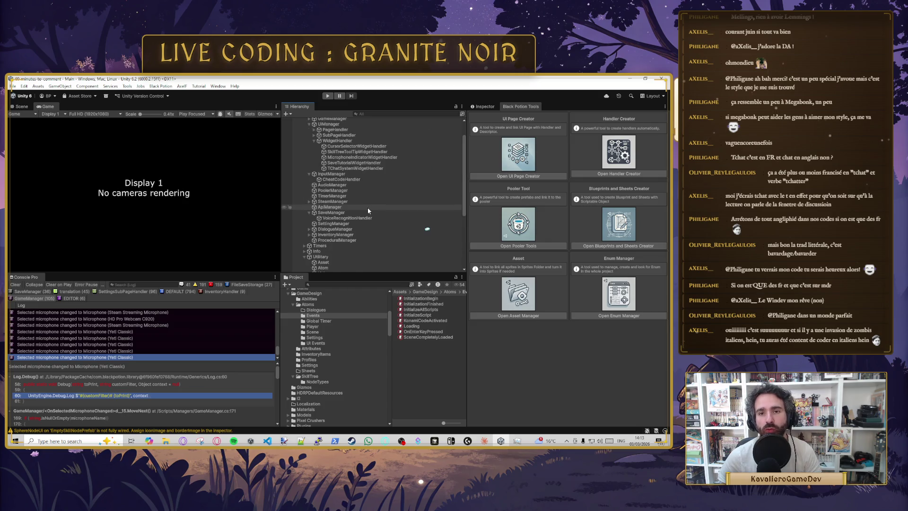
pyautogui.scroll(2, 367, 207)
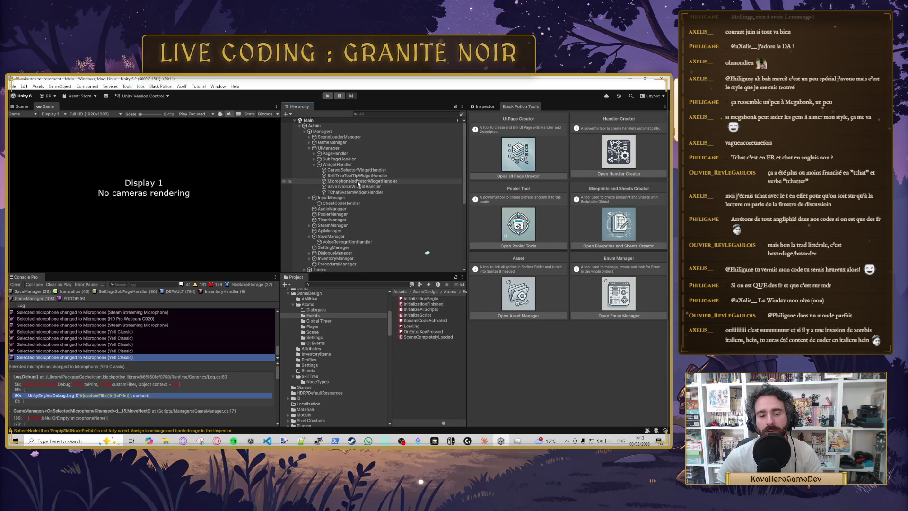
pyautogui.click(360, 192)
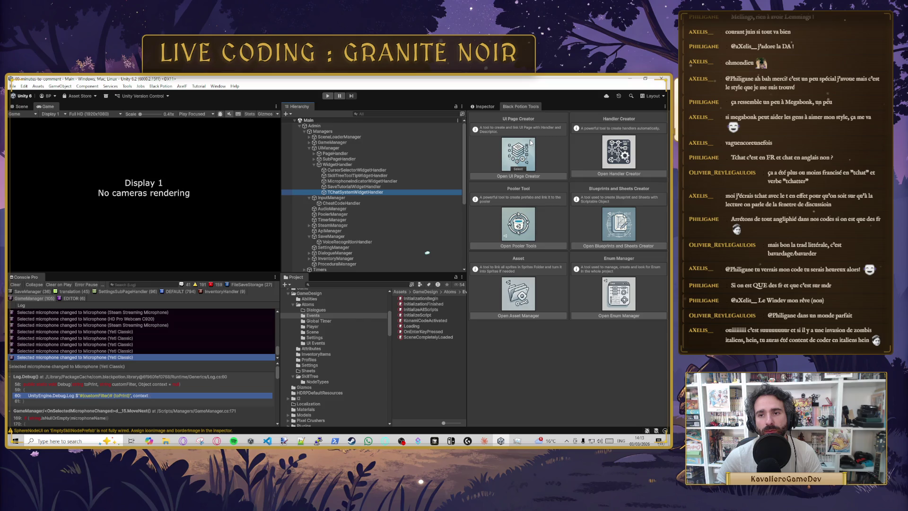
pyautogui.click(489, 106)
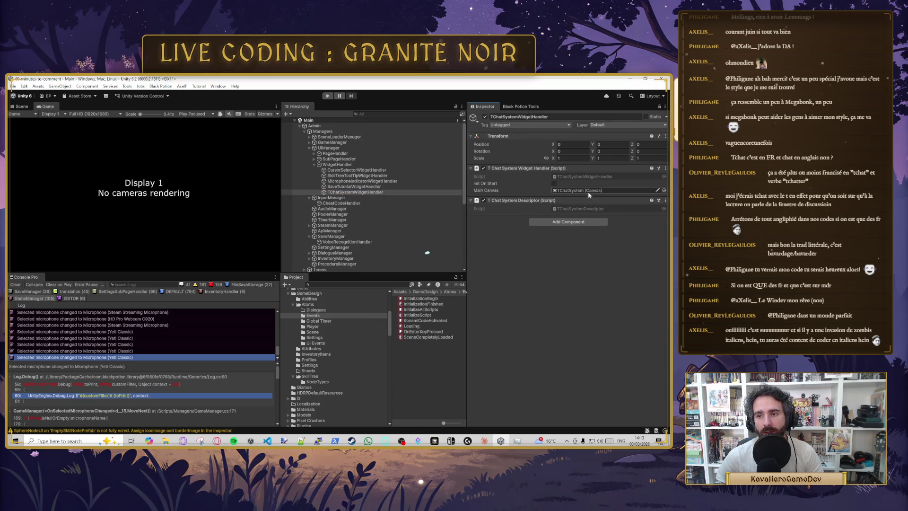
pyautogui.scroll(-6, 332, 265)
pyautogui.click(335, 269)
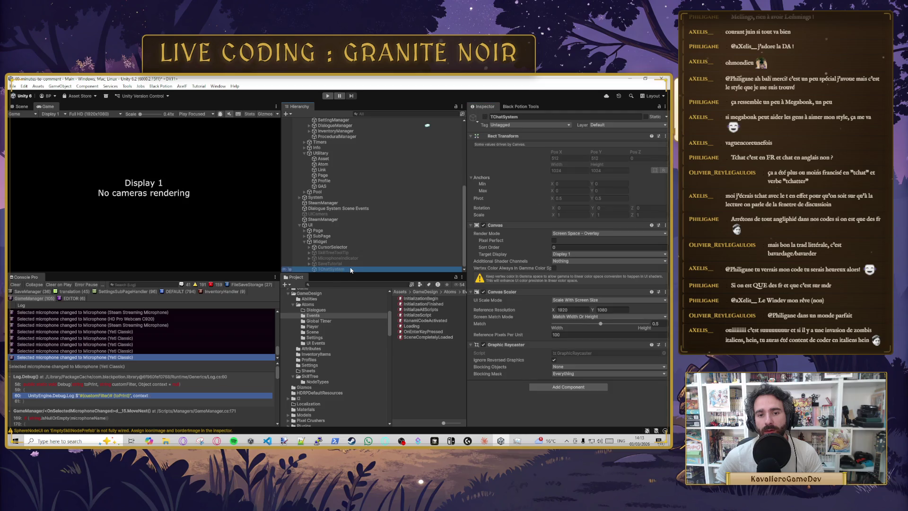
pyautogui.rightClick(339, 270)
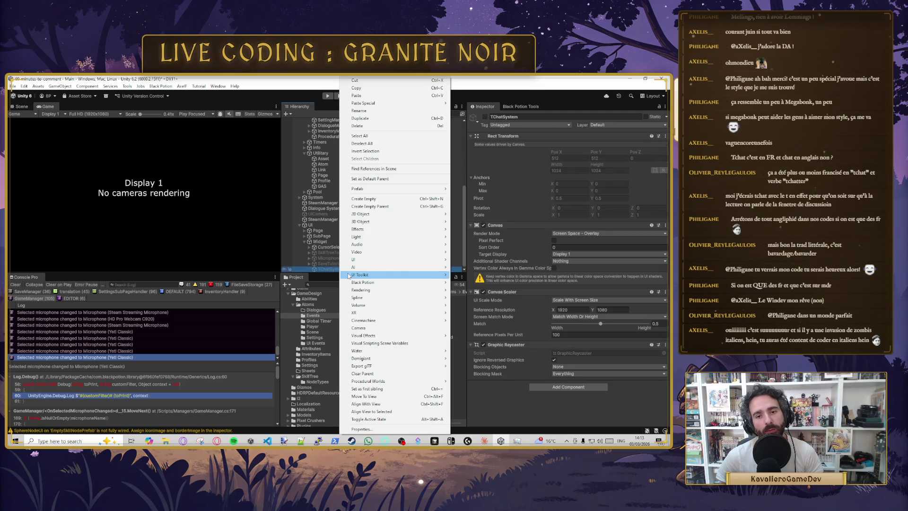
# Step: Add a TextMeshPro Input Field under TChatSystem and make TChatSystem active
pyautogui.moveTo(425, 259)
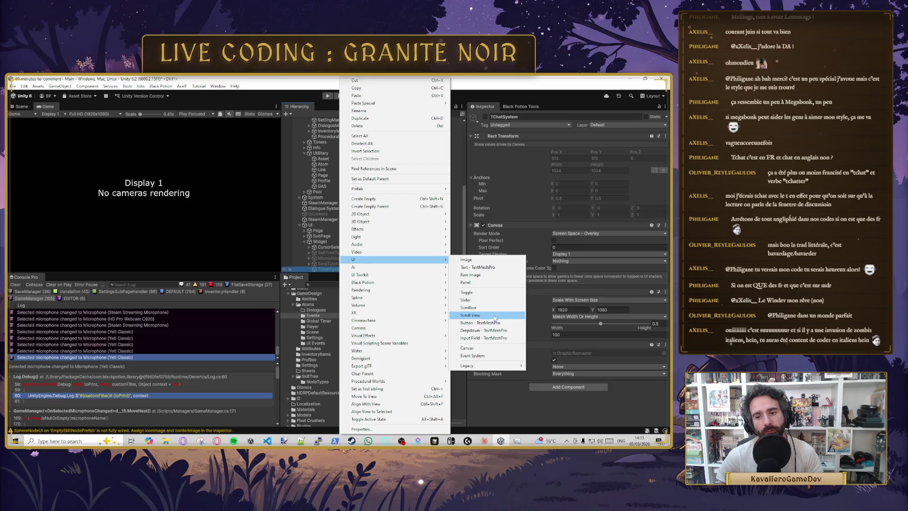
pyautogui.click(496, 339)
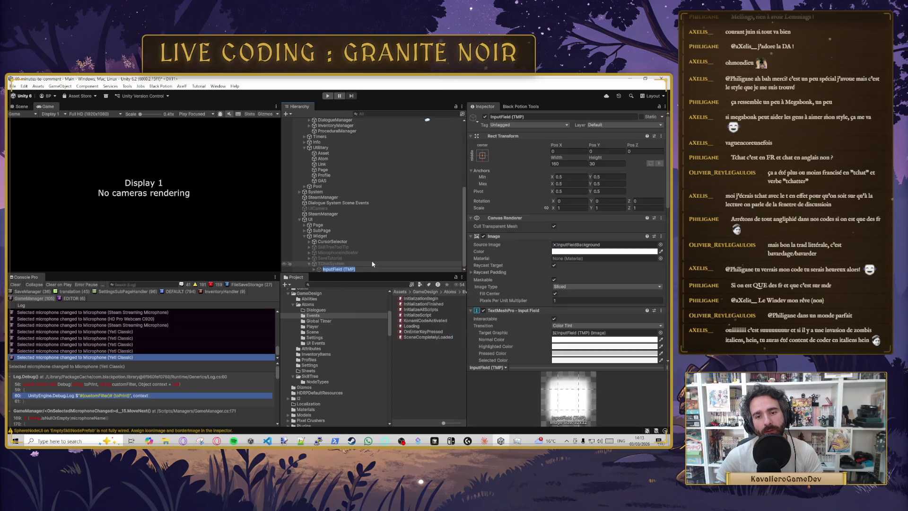
pyautogui.click(485, 117)
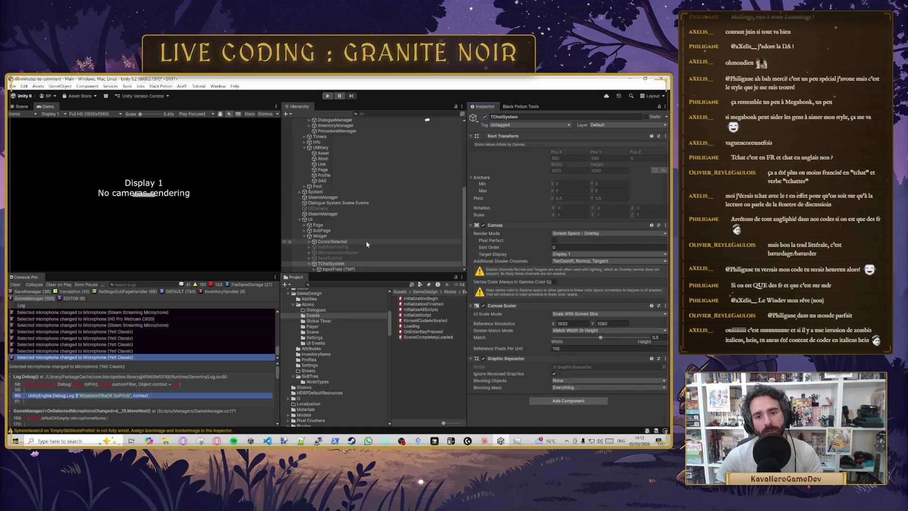
# Step: Anchor the InputField (TMP) left-middle with Pos X 0 and Pivot X 0
pyautogui.click(367, 269)
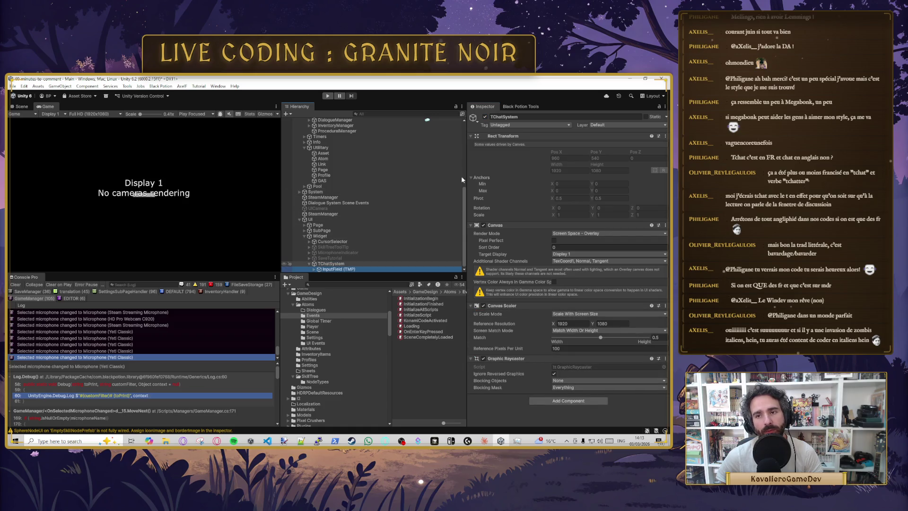
pyautogui.click(479, 158)
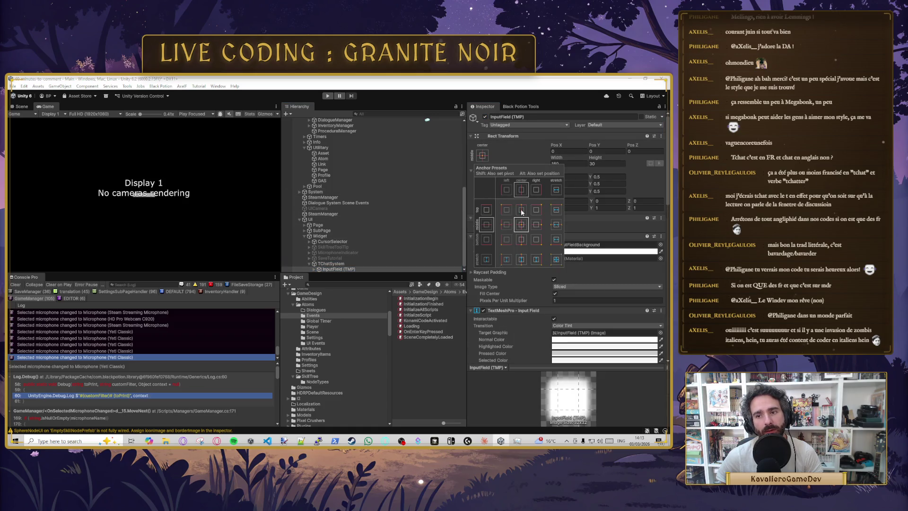
pyautogui.click(506, 188)
pyautogui.click(570, 154)
pyautogui.write('0')
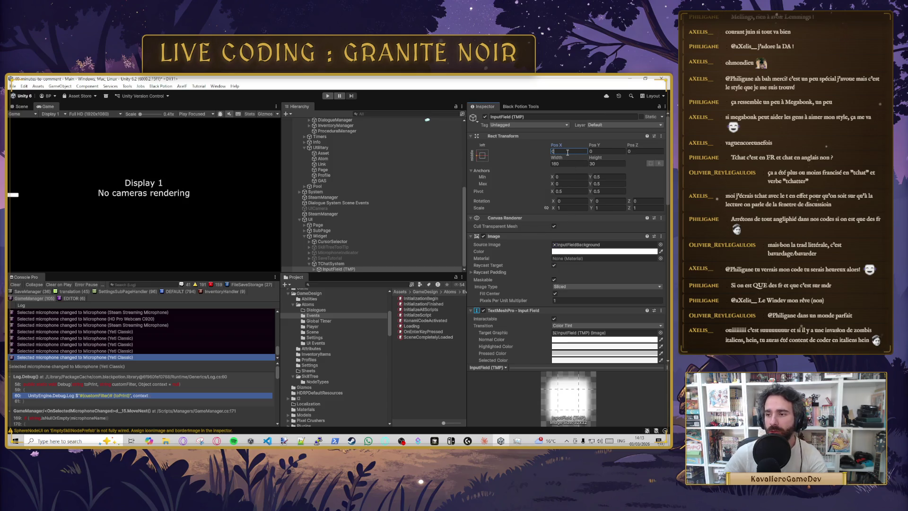
pyautogui.click(574, 190)
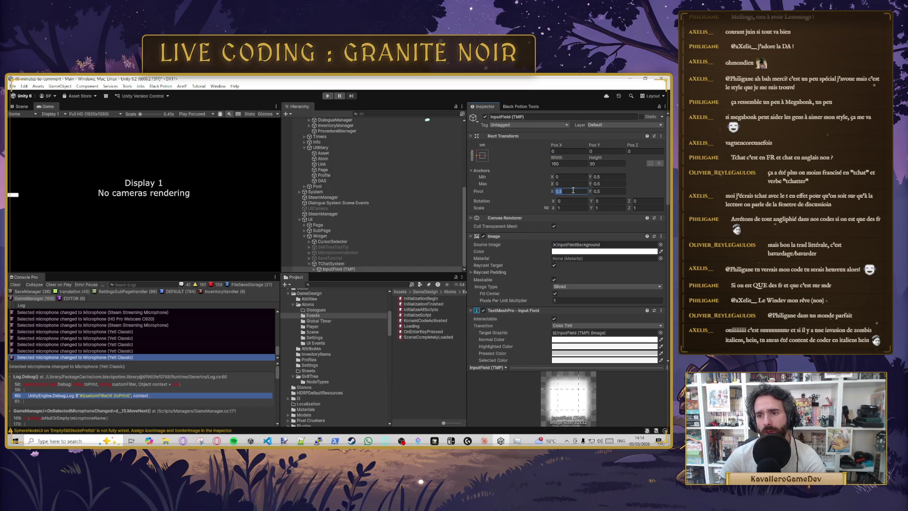
pyautogui.write('0')
pyautogui.click(564, 151)
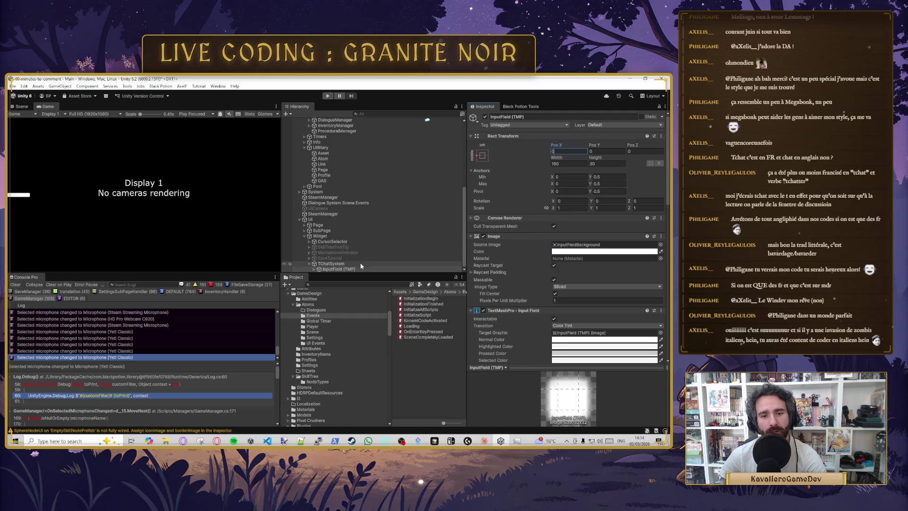
pyautogui.click(315, 268)
pyautogui.click(324, 269)
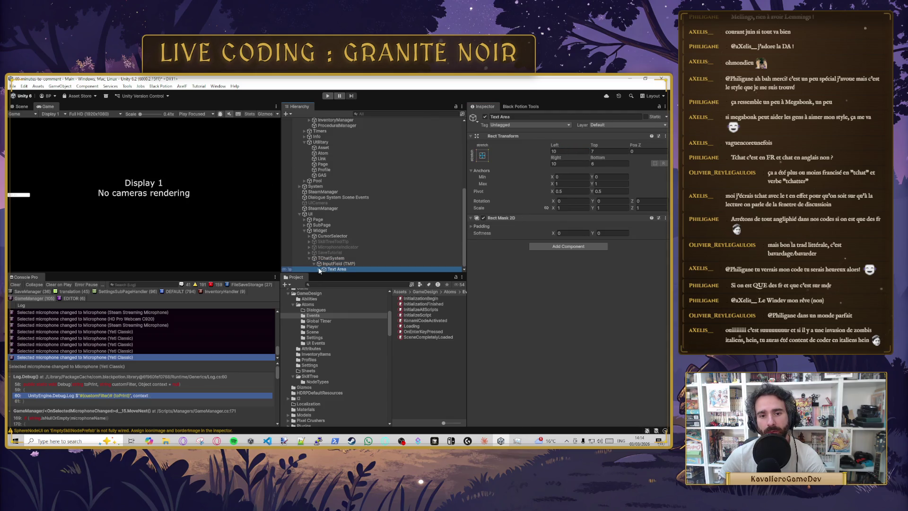
# Step: Delete the input field's Placeholder child, then select the InputField (TMP) object
pyautogui.click(356, 264)
pyautogui.press('Delete')
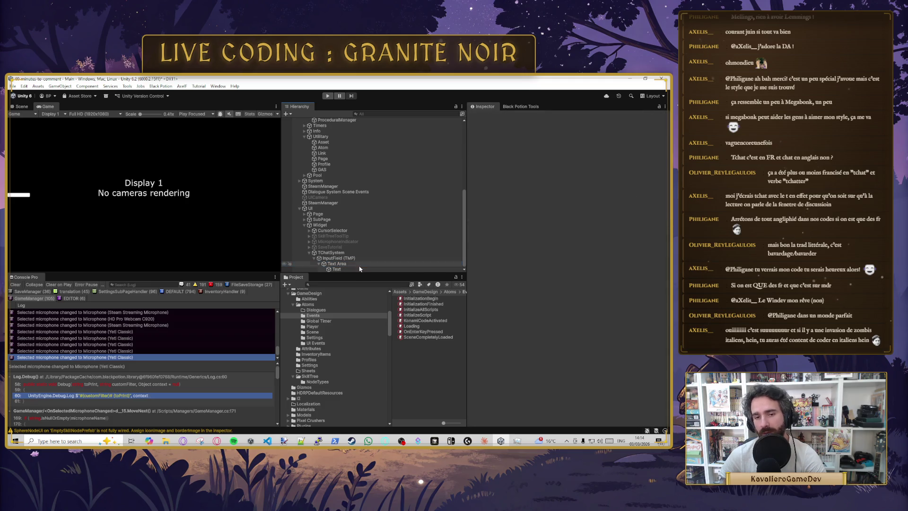
pyautogui.click(356, 268)
pyautogui.click(349, 263)
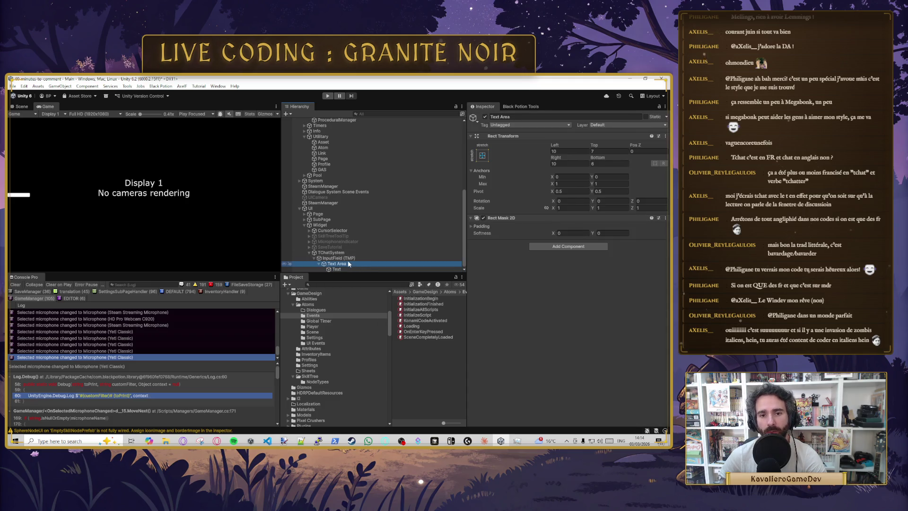
pyautogui.click(343, 258)
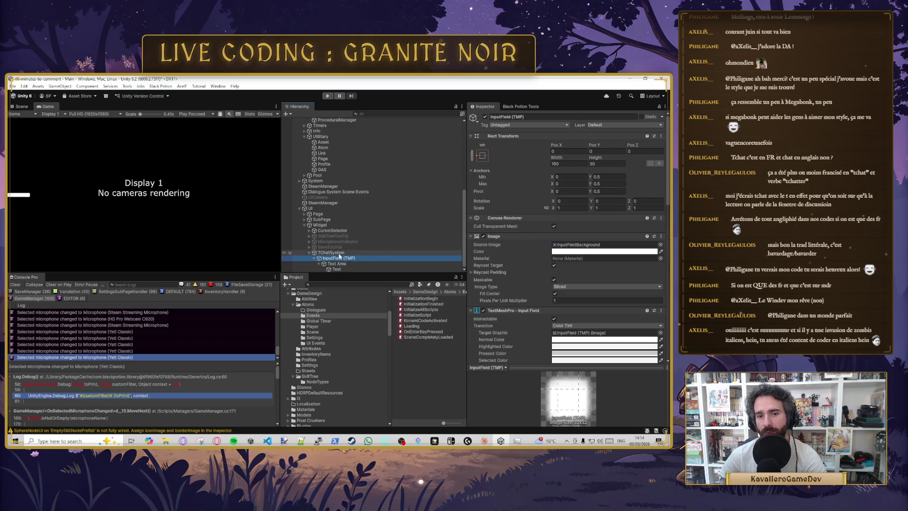
# Step: Remove the background's Source Image and make its colour semi-transparent black
pyautogui.click(613, 245)
pyautogui.press('Delete')
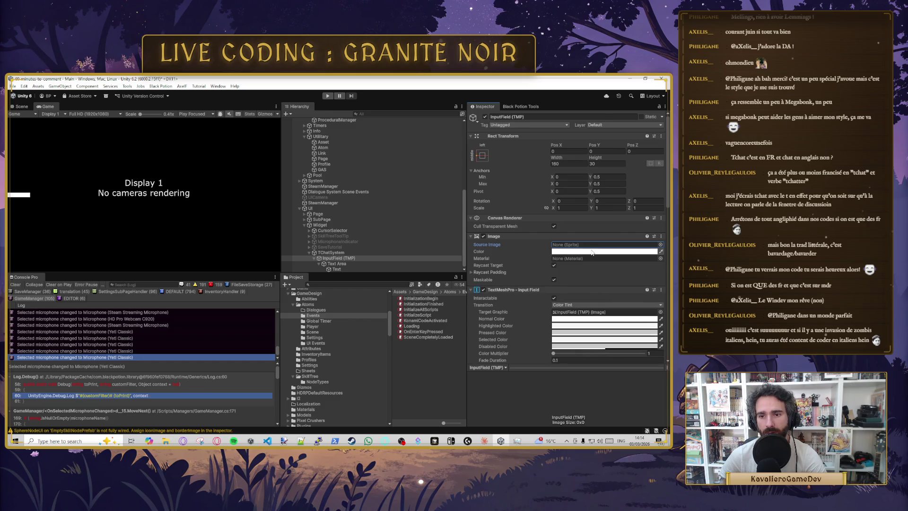
pyautogui.click(659, 254)
pyautogui.moveTo(631, 253); pyautogui.dragTo(588, 292)
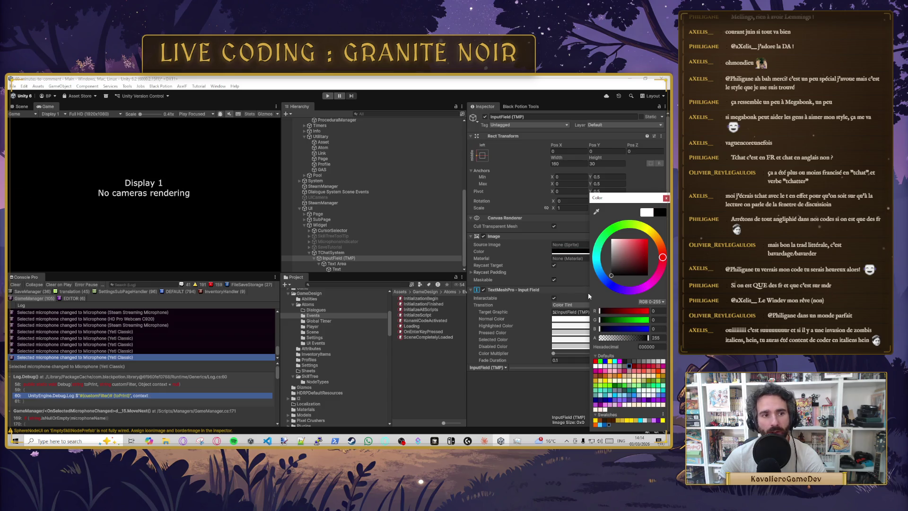
pyautogui.moveTo(639, 337); pyautogui.dragTo(631, 341)
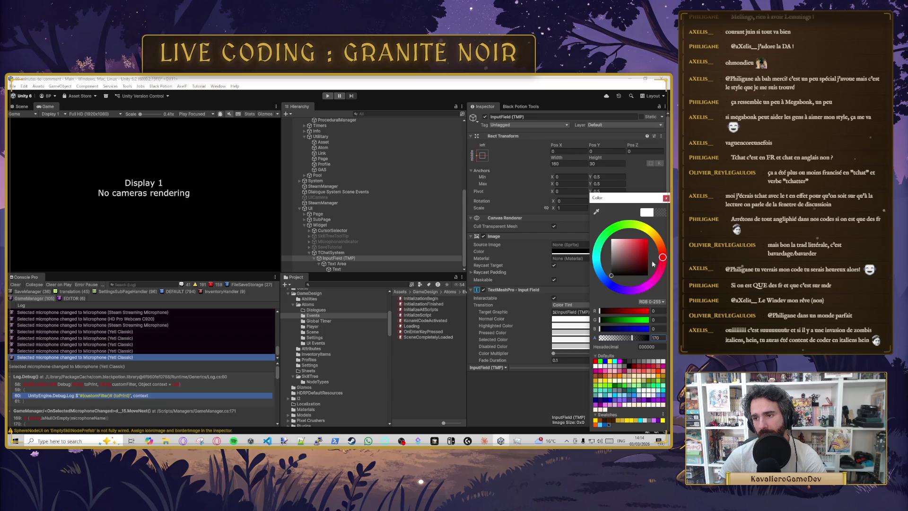
# Step: Check the Text object's vertex colour, leaving the text white
pyautogui.click(336, 269)
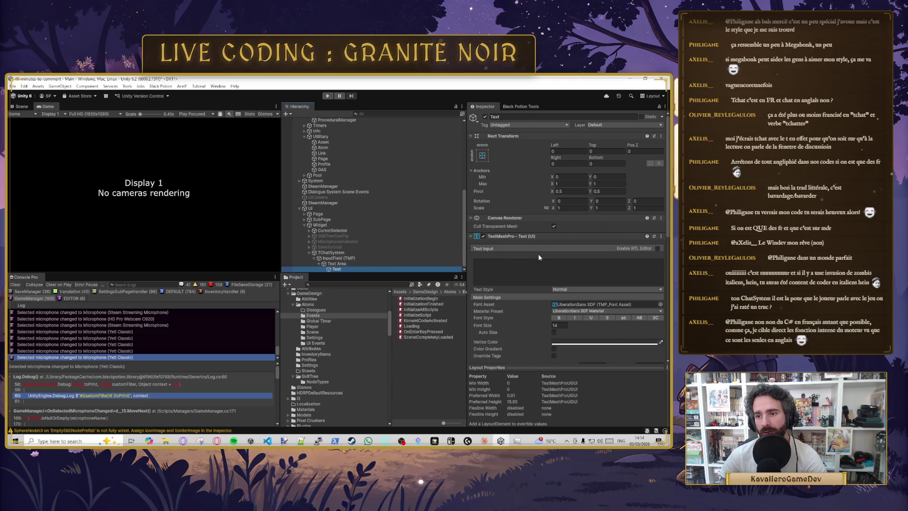
pyautogui.scroll(-3, 569, 273)
pyautogui.click(596, 268)
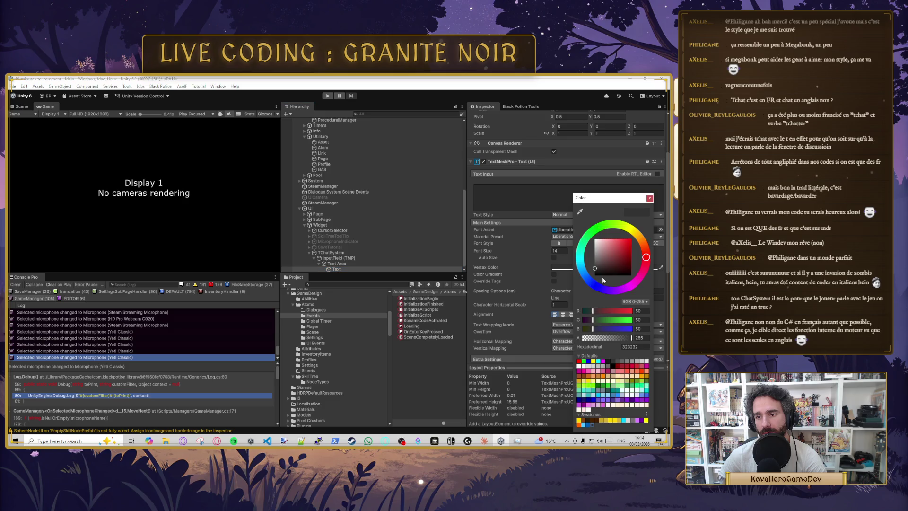
pyautogui.click(649, 197)
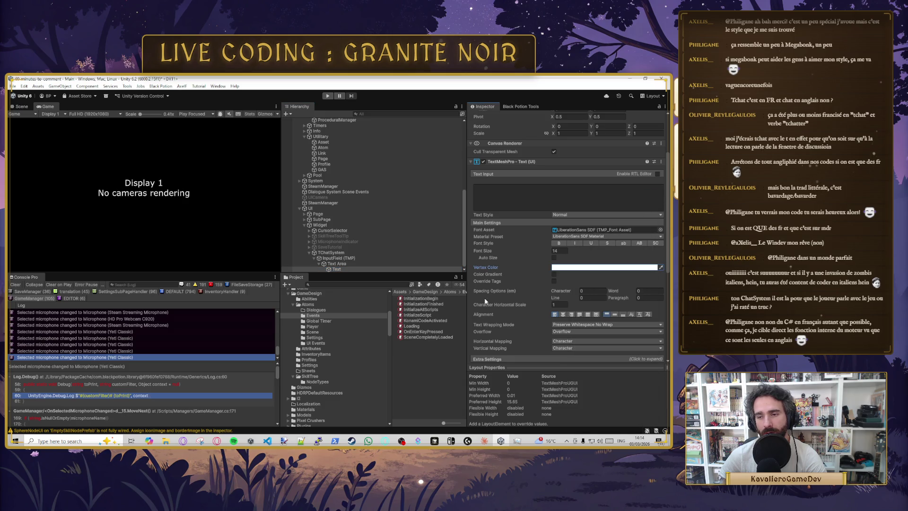
pyautogui.click(600, 267)
pyautogui.click(659, 199)
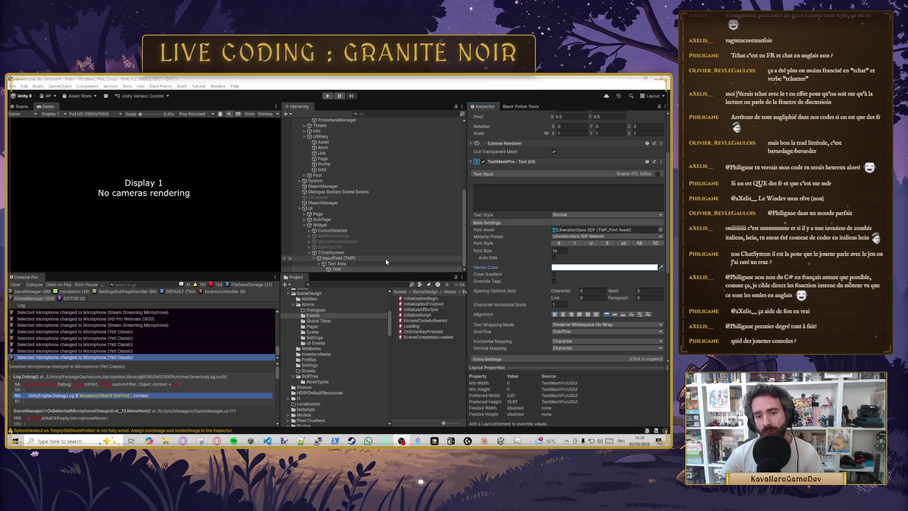
# Step: Inspect the Text, Text Area and InputField (TMP) objects, including the input field's initial text
pyautogui.click(343, 267)
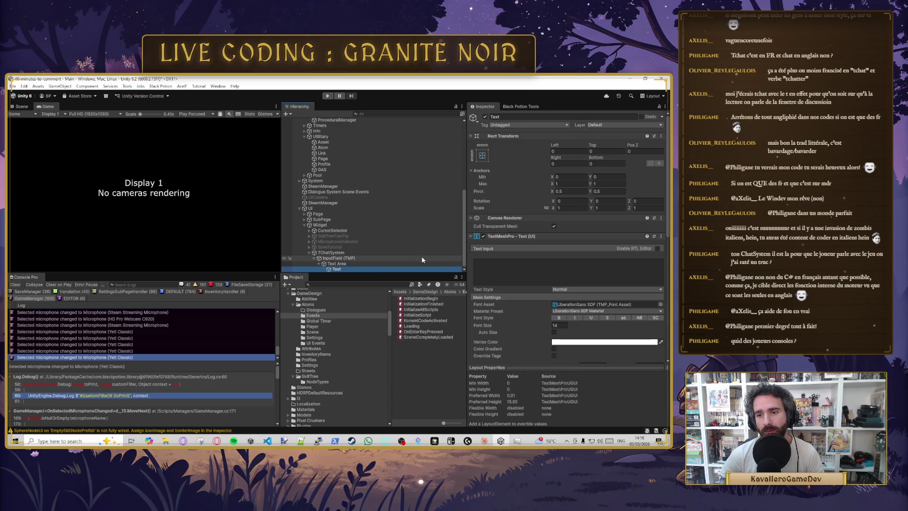
pyautogui.scroll(2, 537, 260)
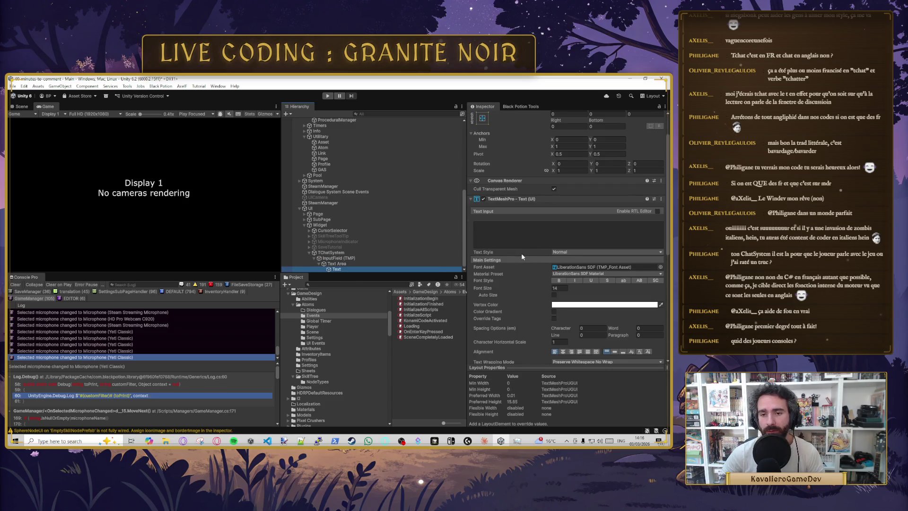
pyautogui.scroll(-3, 553, 263)
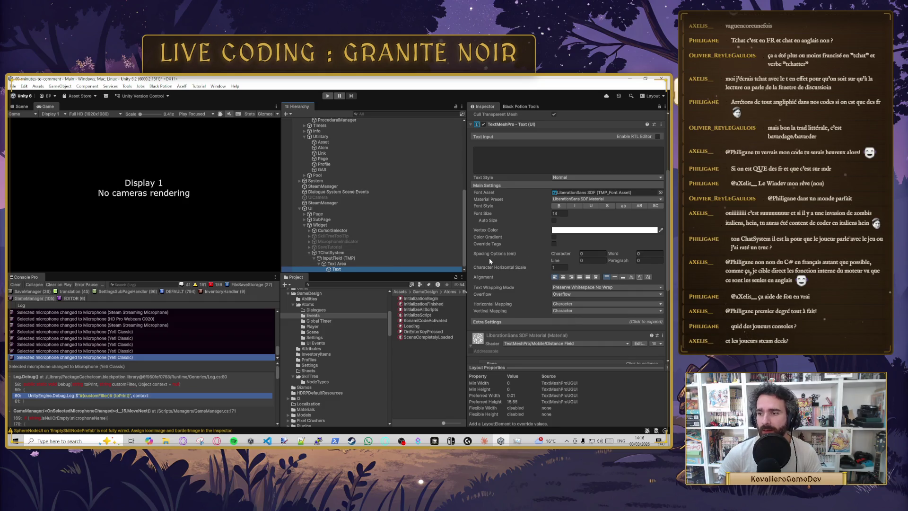
pyautogui.scroll(2, 520, 220)
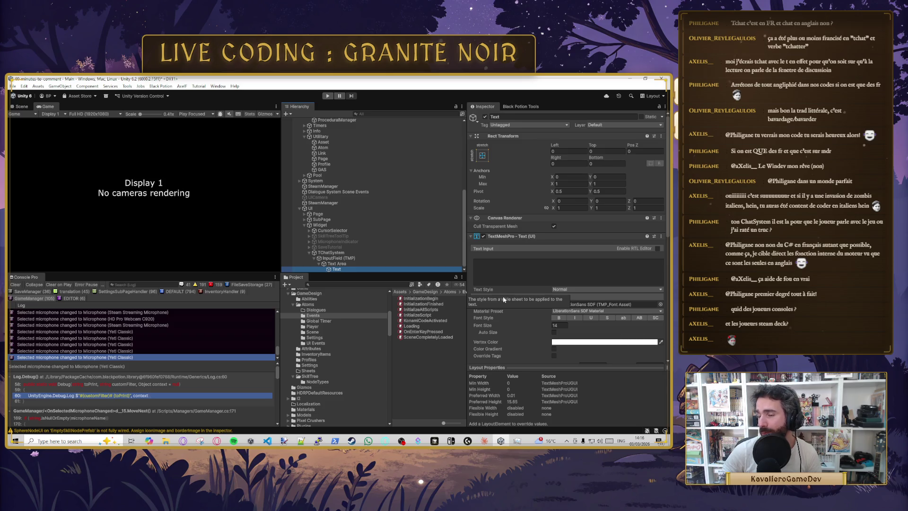
pyautogui.click(373, 264)
pyautogui.click(372, 258)
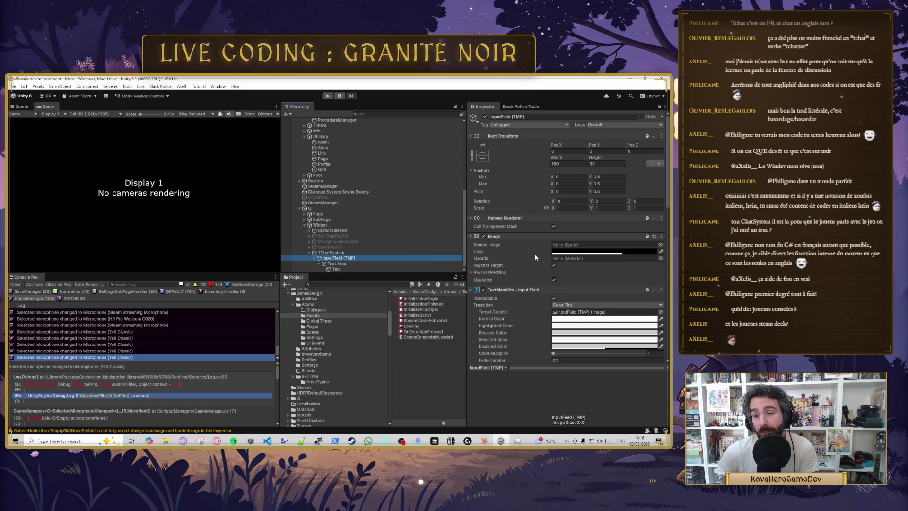
pyautogui.click(337, 264)
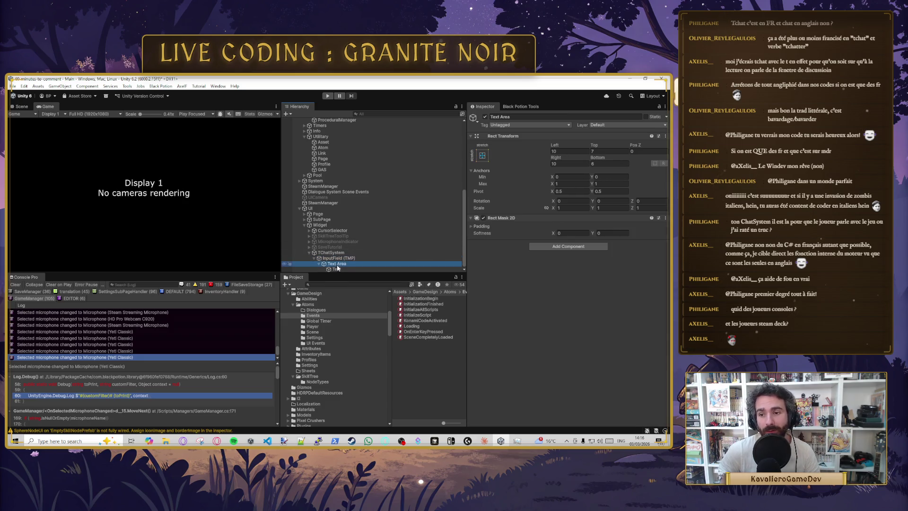
pyautogui.click(337, 258)
pyautogui.scroll(-5, 516, 241)
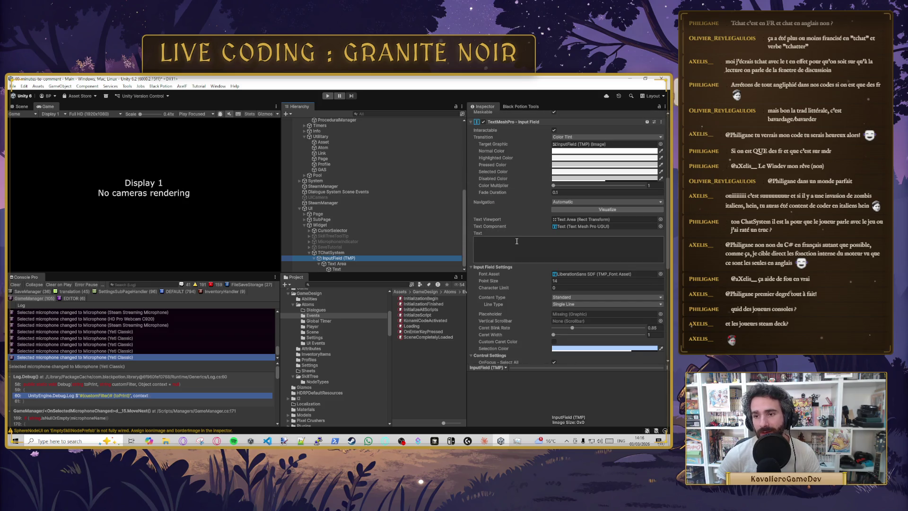
pyautogui.click(516, 241)
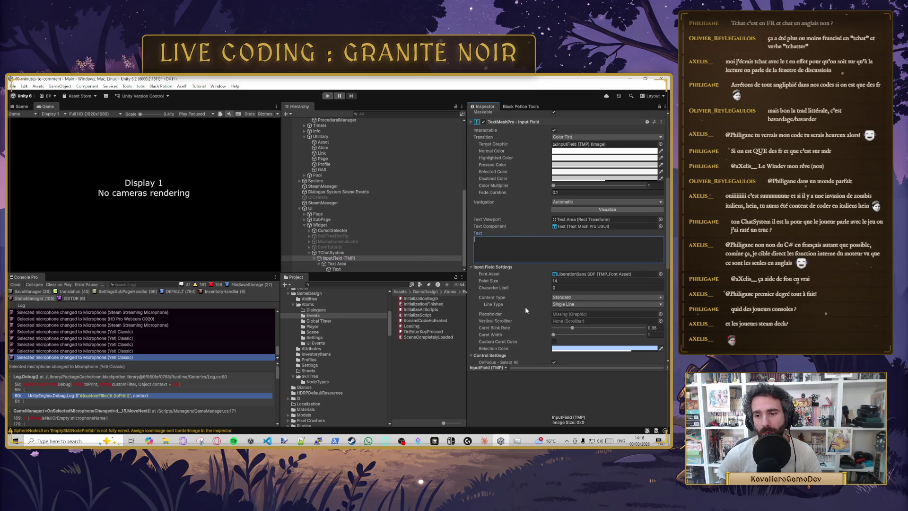
pyautogui.scroll(-3, 567, 310)
pyautogui.click(348, 261)
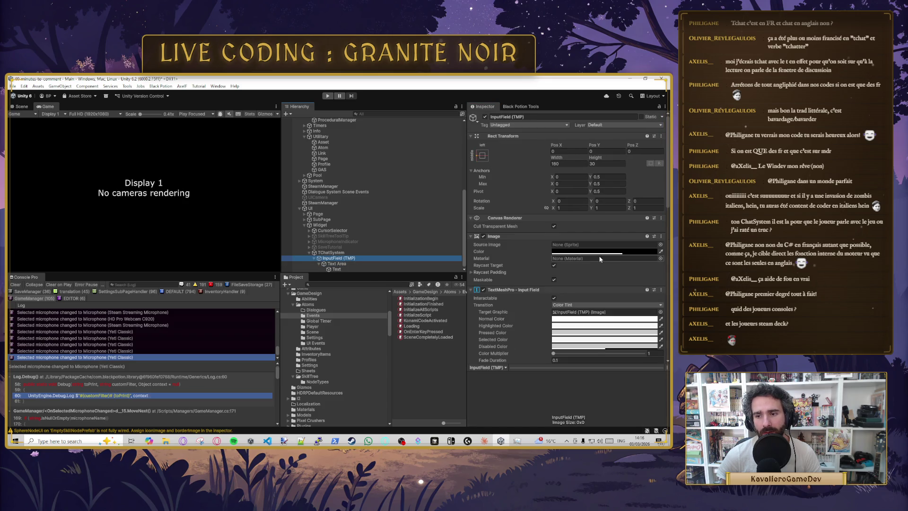
pyautogui.scroll(-4, 601, 278)
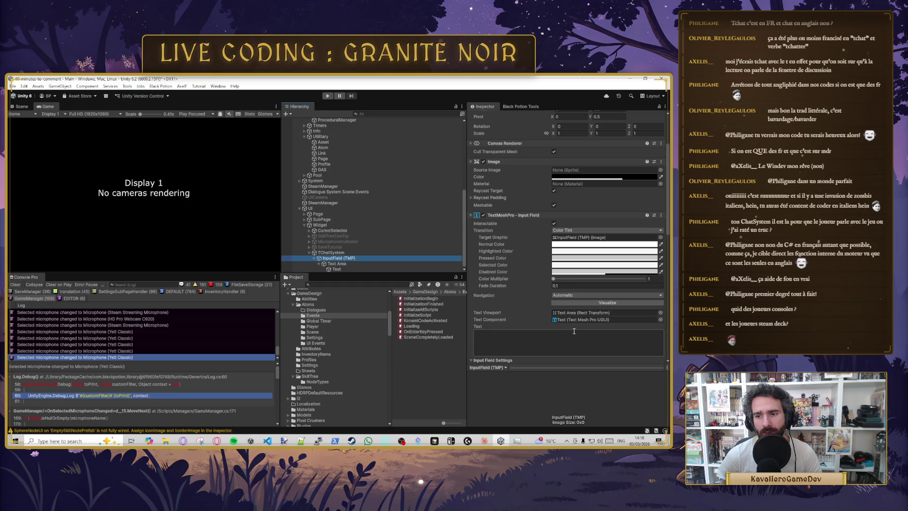
# Step: Recheck Text Area, Text, InputField (TMP) and TChatSystem's canvas setup
pyautogui.click(344, 265)
pyautogui.click(345, 269)
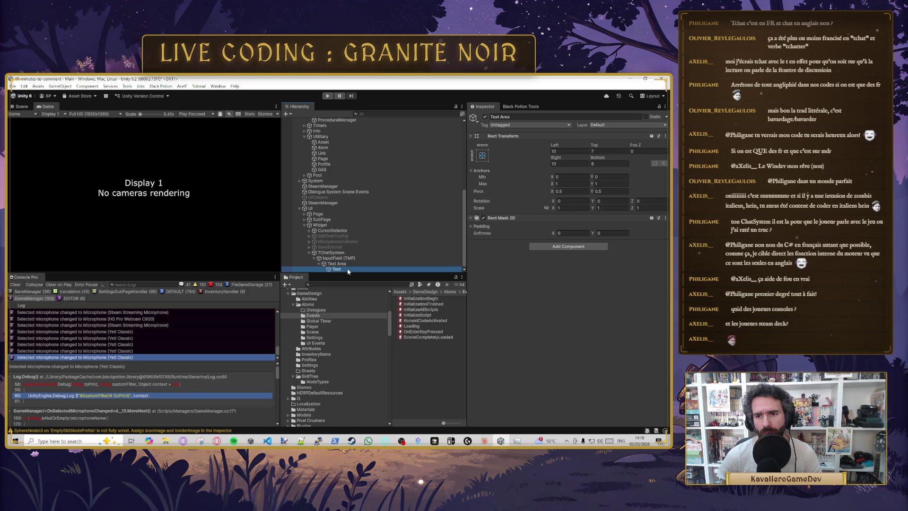
pyautogui.scroll(-3, 547, 310)
pyautogui.scroll(-5, 548, 312)
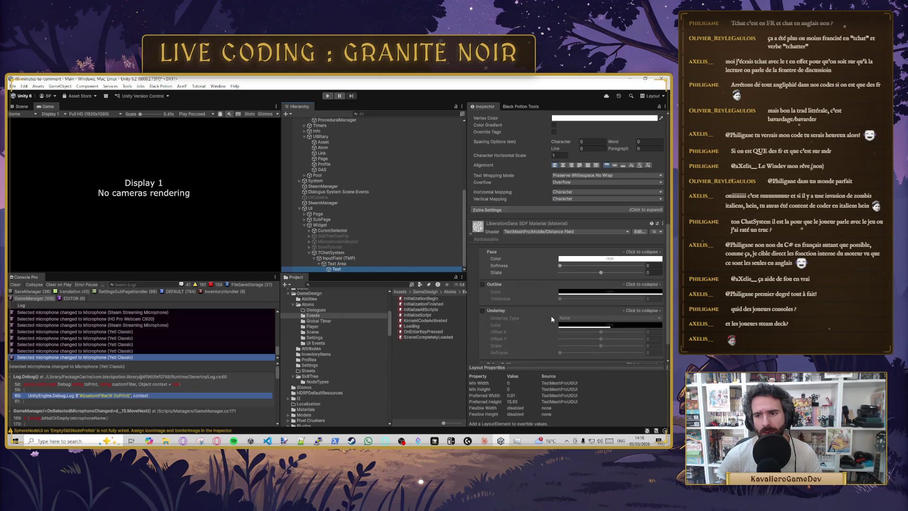
pyautogui.scroll(5, 617, 234)
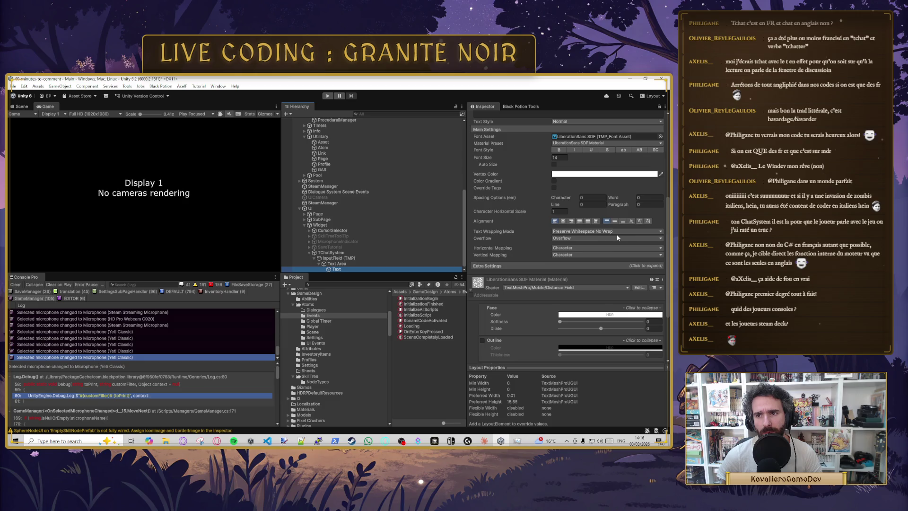
pyautogui.click(343, 253)
pyautogui.click(346, 258)
pyautogui.scroll(-8, 524, 271)
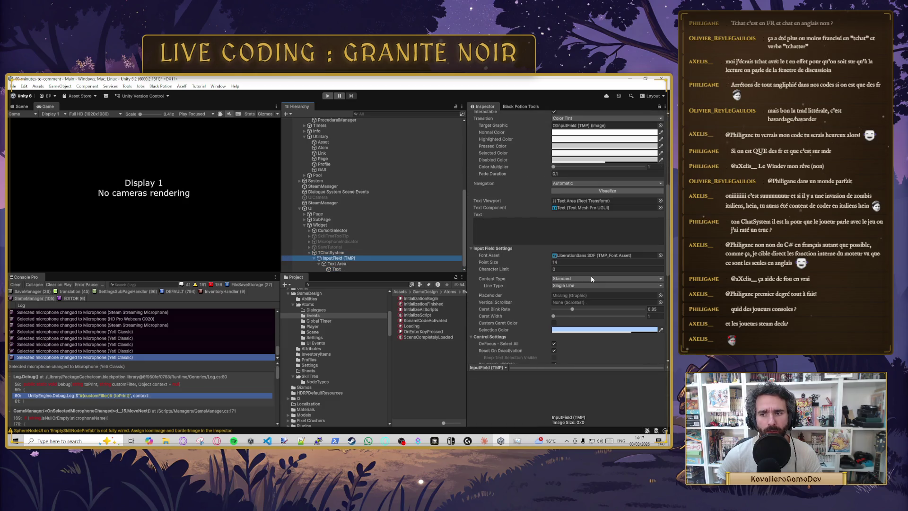
pyautogui.scroll(-3, 589, 279)
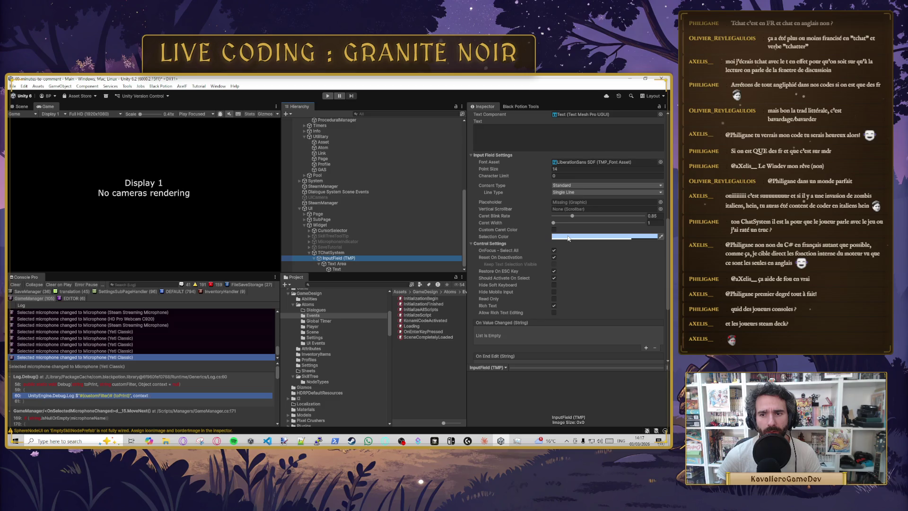
pyautogui.scroll(2, 567, 253)
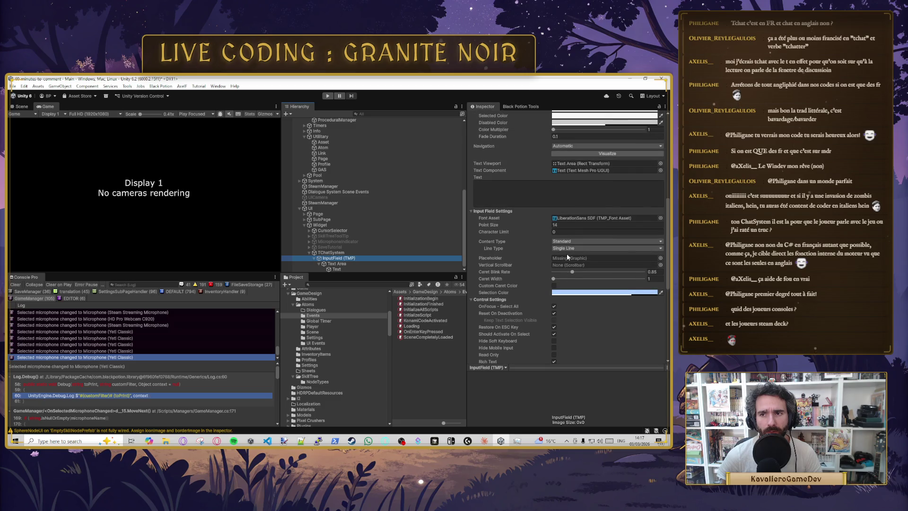
pyautogui.scroll(1, 566, 254)
pyautogui.click(331, 252)
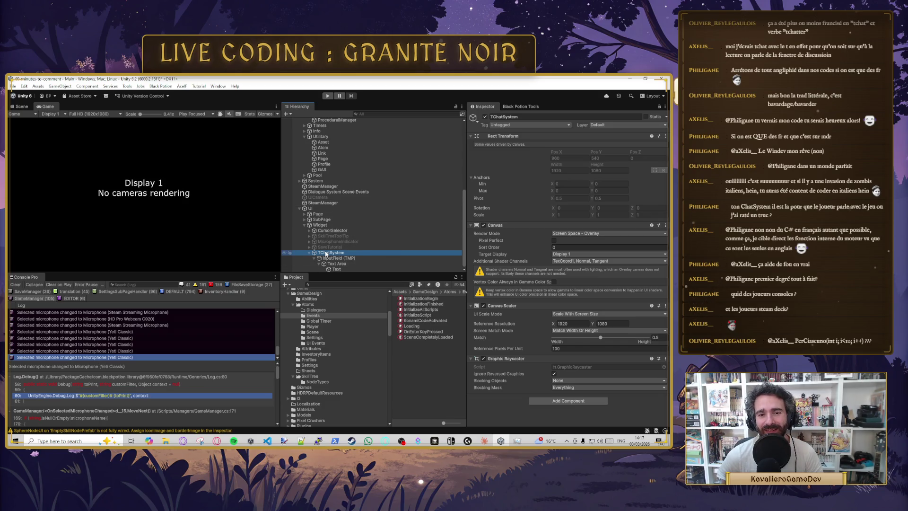
# Step: Switch to Cursor, which shows GameManager.cs
pyautogui.scroll(10, 393, 240)
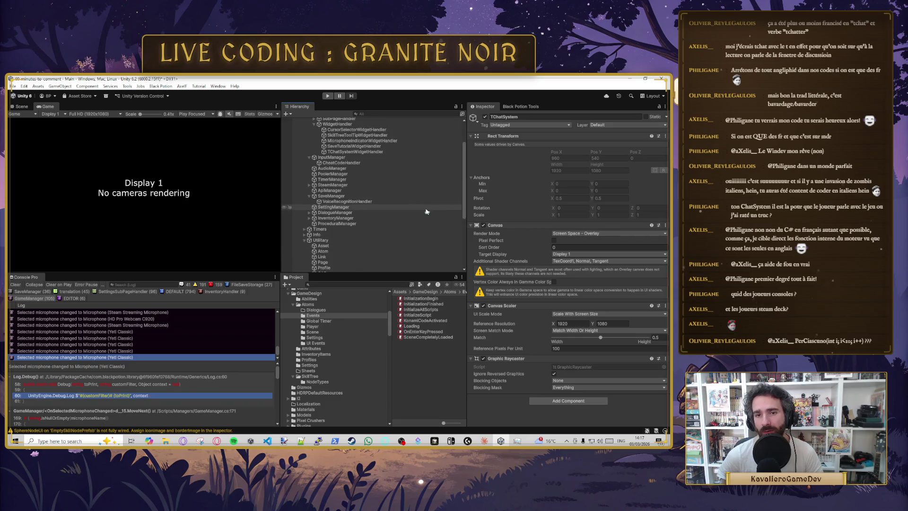
pyautogui.click(434, 440)
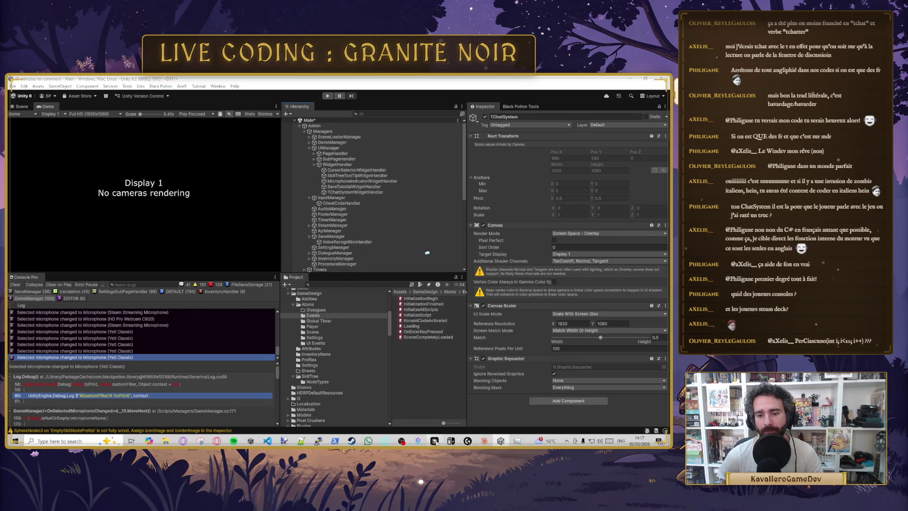
pyautogui.moveTo(325, 247); pyautogui.dragTo(325, 244)
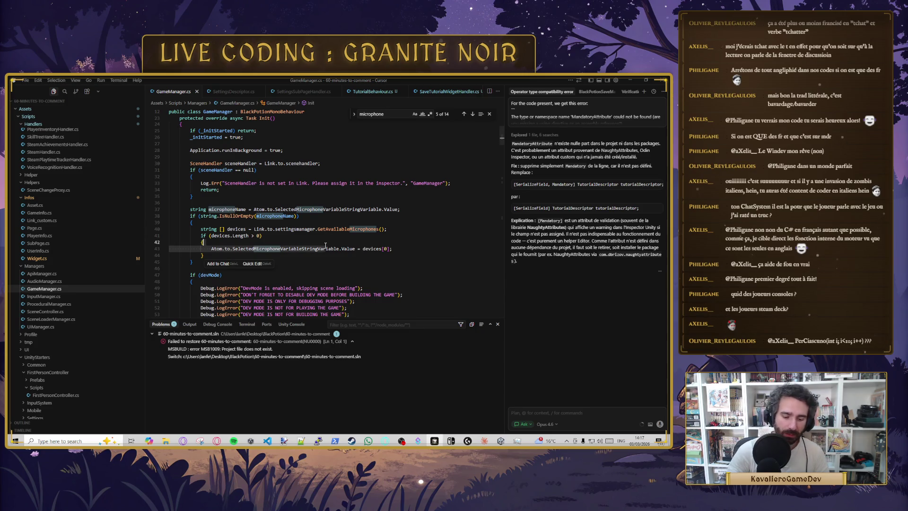
# Step: In TChatSystemDescriptor.cs, declare [SerializeField] public TMP_InputField InputField and import TMPro
pyautogui.hotkey('ctrl', 'p')
pyautogui.write('tchat')
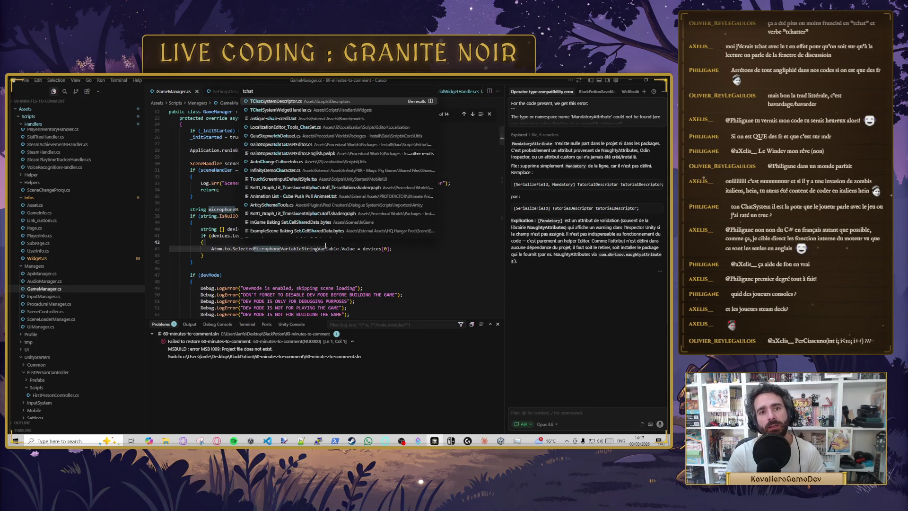
pyautogui.press('Return')
pyautogui.click(207, 158)
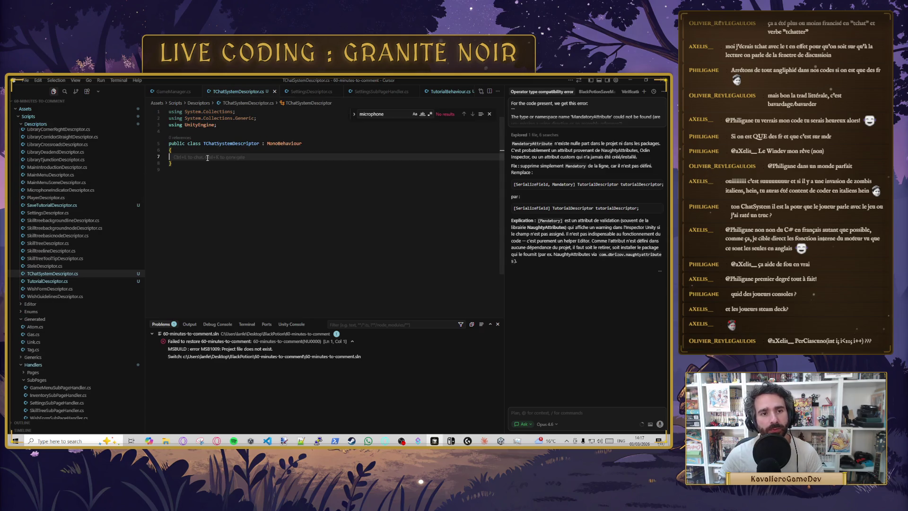
pyautogui.write('[SerializeField] public GameObject C')
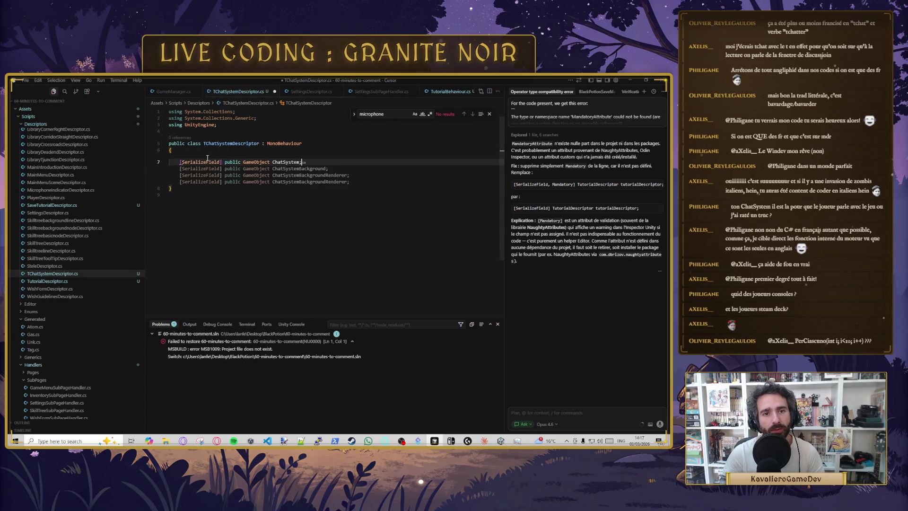
pyautogui.press('BackSpace')
pyautogui.press('BackSpace')
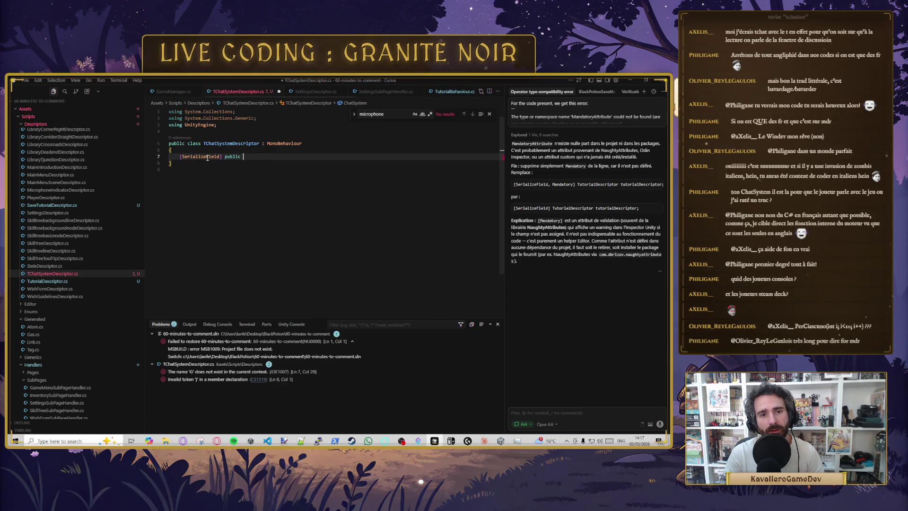
pyautogui.write('G')
pyautogui.press('Tab')
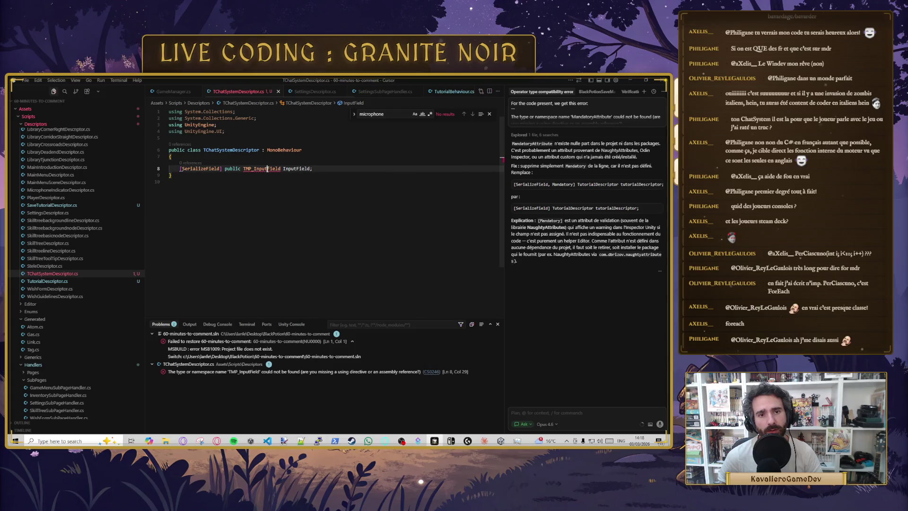
pyautogui.click(302, 161)
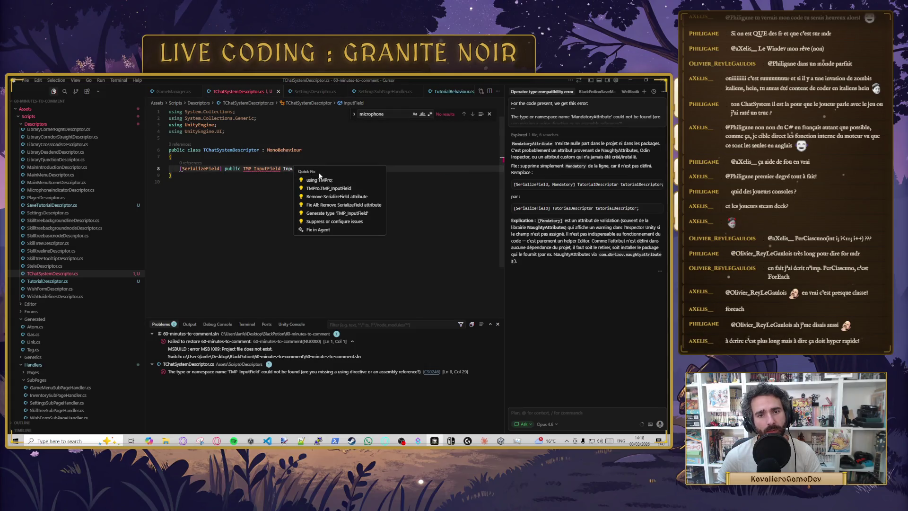
pyautogui.press('Return')
# Step: Delete the unused UnityEngine.UI using line and save the file
pyautogui.click(237, 143)
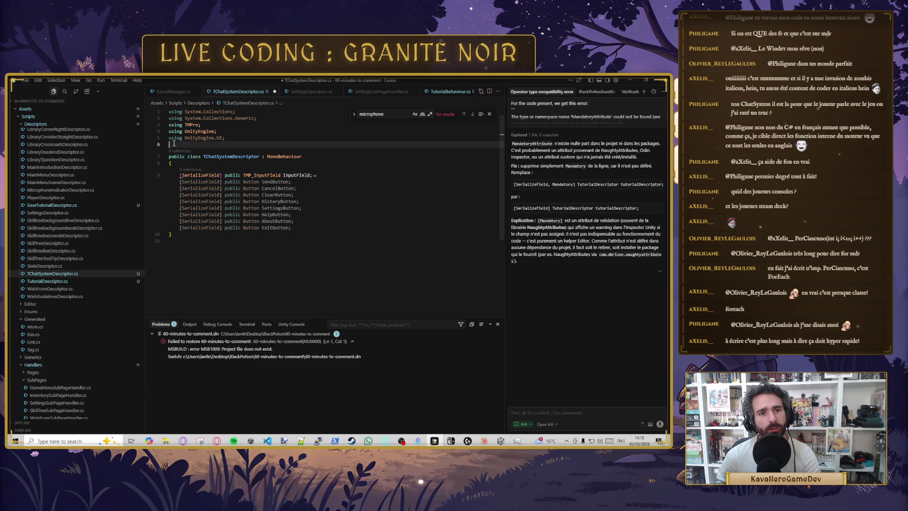
pyautogui.press('Up')
pyautogui.hotkey('ctrl', 'shift', 'k')
pyautogui.press('BackSpace')
pyautogui.hotkey('ctrl', 's')
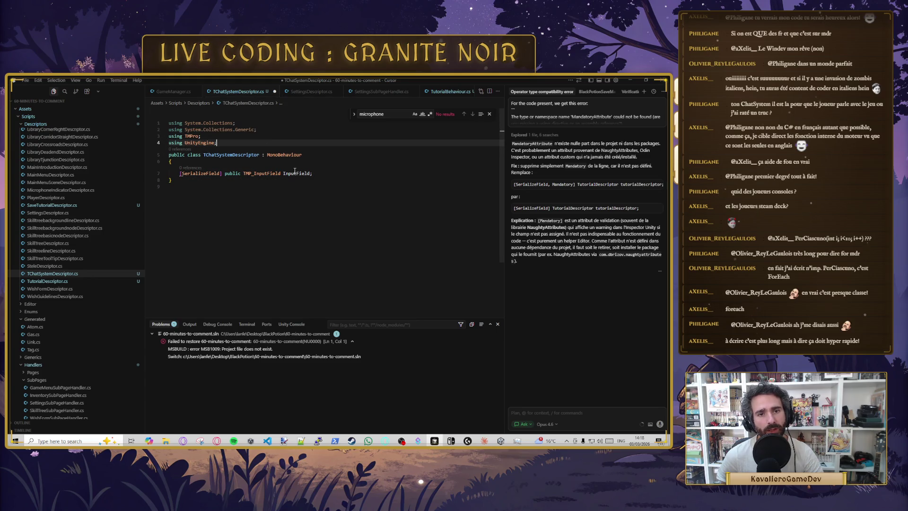
# Step: Look at the InputField (TMP) object in Unity, then return to the descriptor code
pyautogui.click(296, 173)
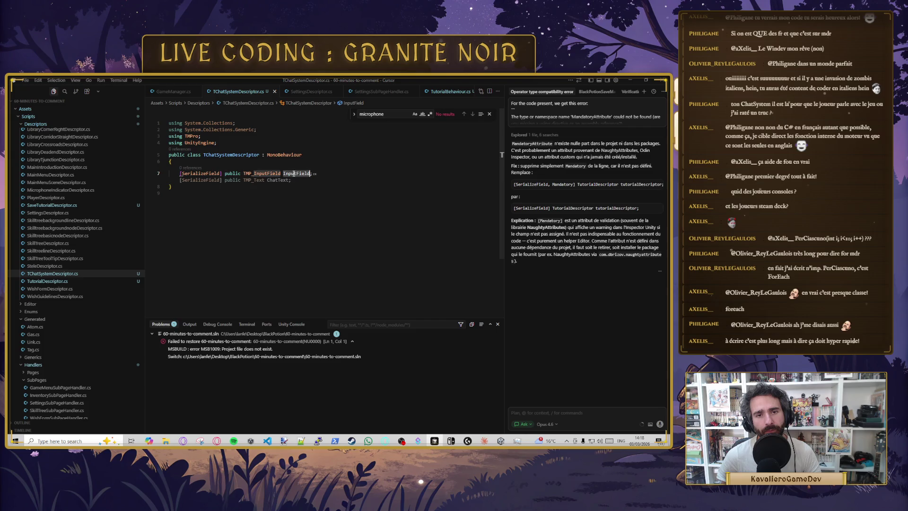
pyautogui.hotkey('alt', 'Tab')
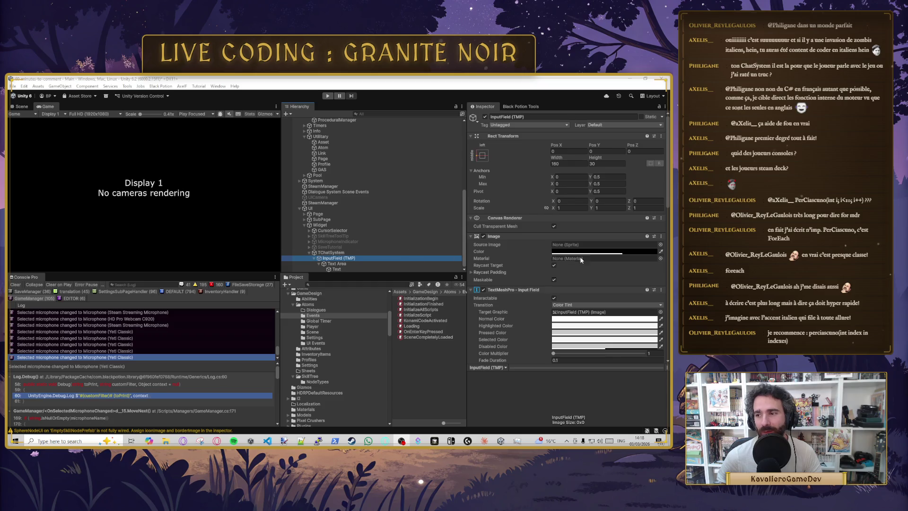
pyautogui.click(331, 259)
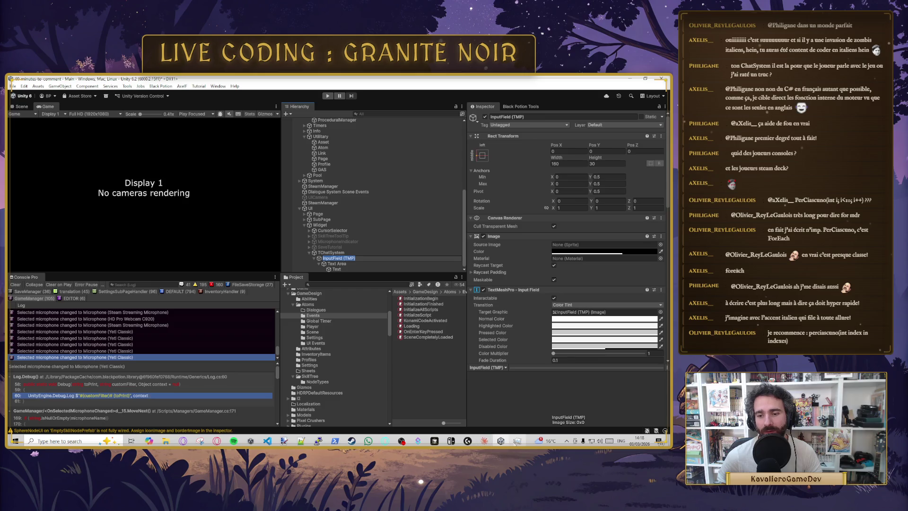
pyautogui.click(434, 441)
pyautogui.click(337, 214)
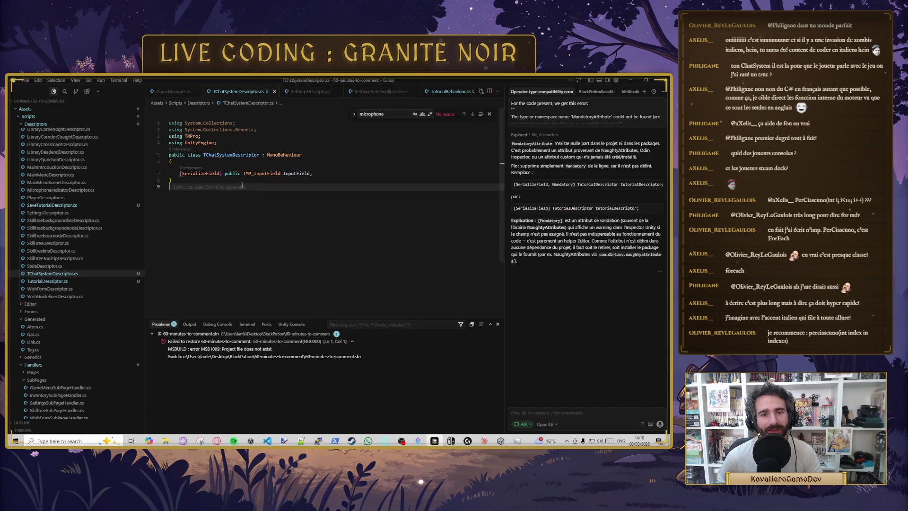
# Step: Open TChatSystemWidgetHandler.cs through the file search
pyautogui.hotkey('ctrl', 'p')
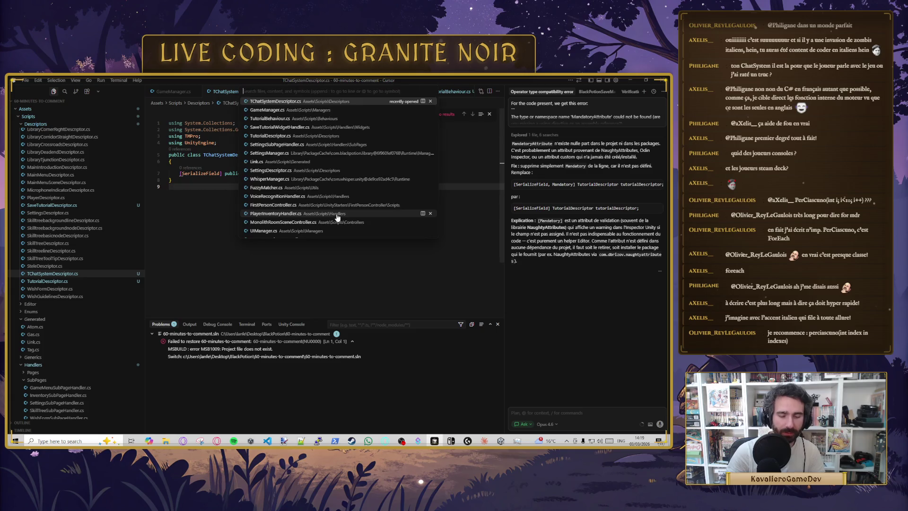
pyautogui.write('tcha')
pyautogui.press('Return')
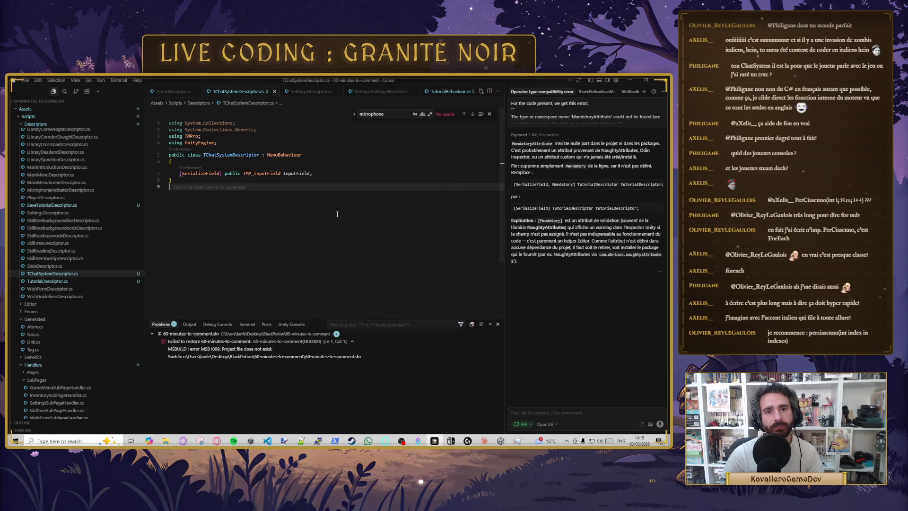
pyautogui.write('tch')
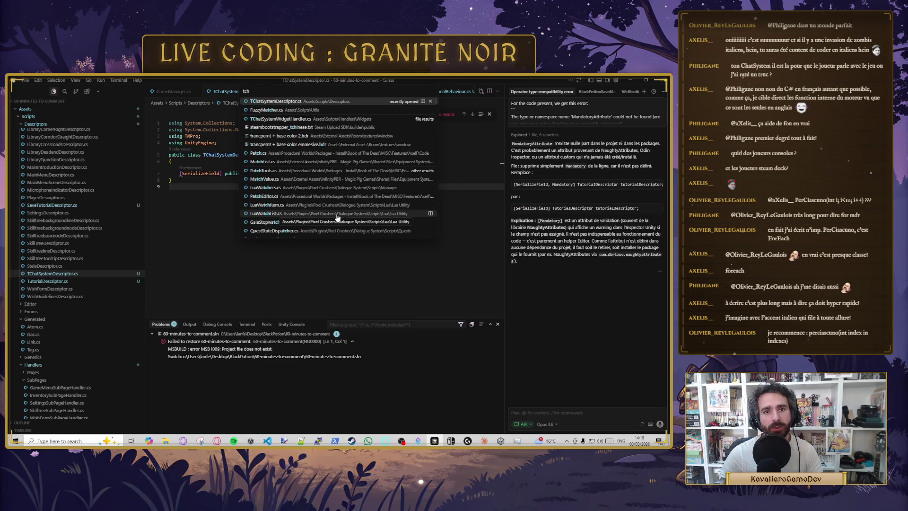
pyautogui.press('Down')
pyautogui.press('Down')
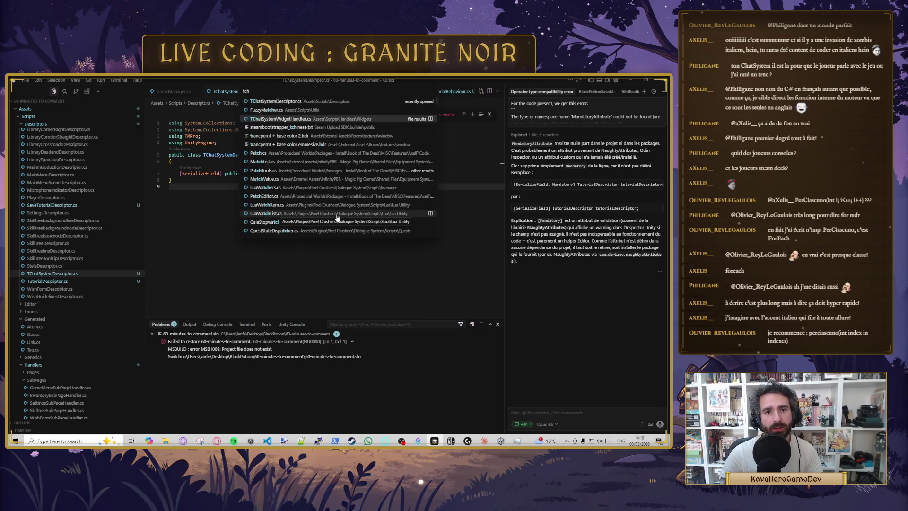
pyautogui.press('Return')
# Step: Accept the suggested TChatSystemDescriptor field and listener code, and save
pyautogui.click(234, 185)
pyautogui.press('Up')
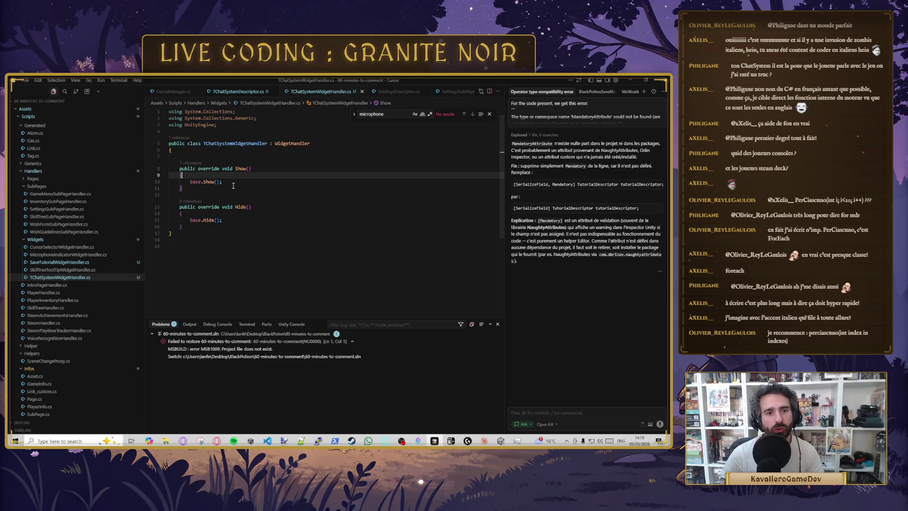
pyautogui.press('Return')
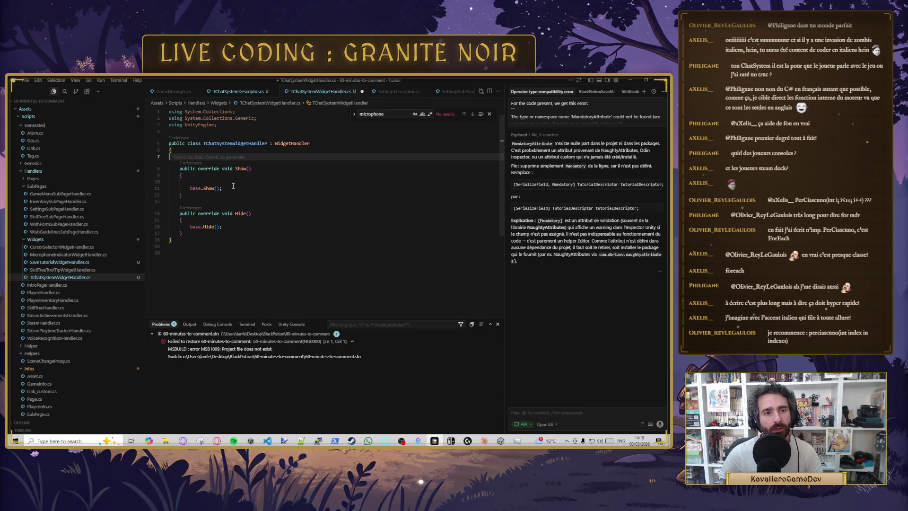
pyautogui.press('Tab')
pyautogui.hotkey('ctrl', 's')
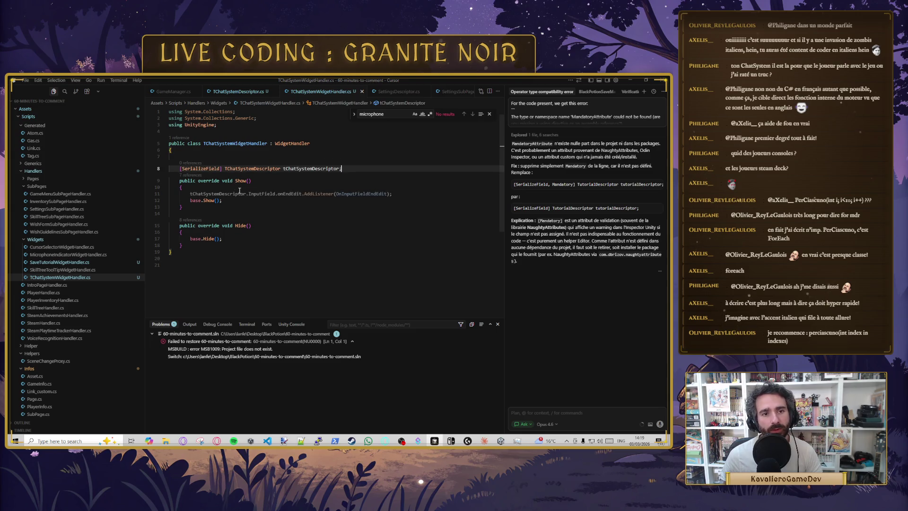
pyautogui.click(333, 193)
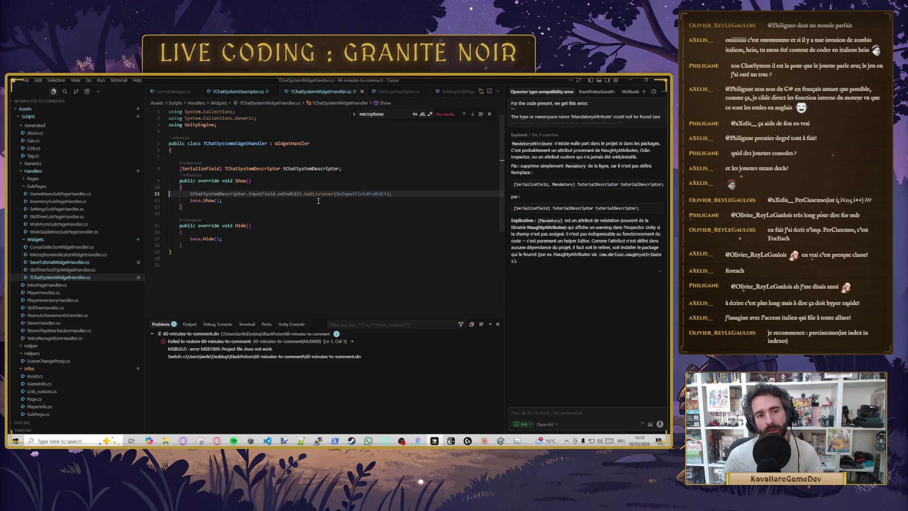
# Step: Start a tChatSystemDescriptor.InputField line in Show(), then delete it
pyautogui.click(198, 187)
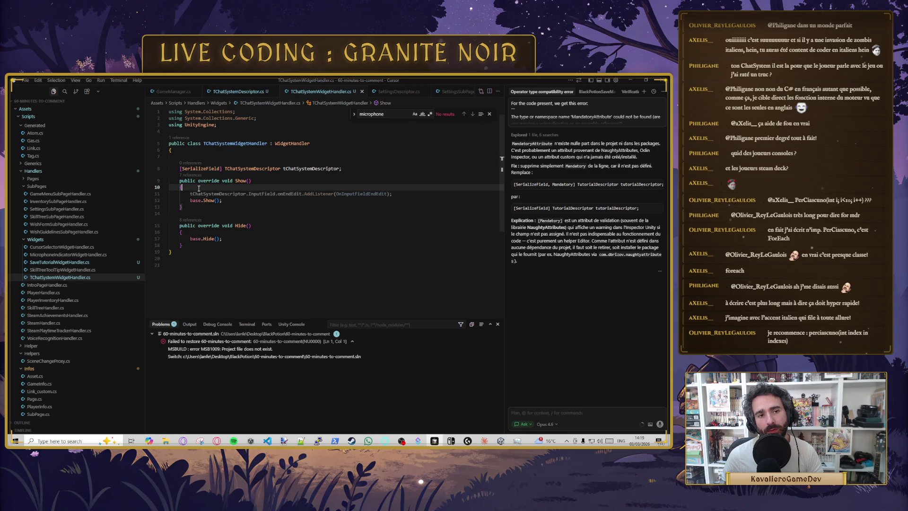
pyautogui.press('Return')
pyautogui.write('tch')
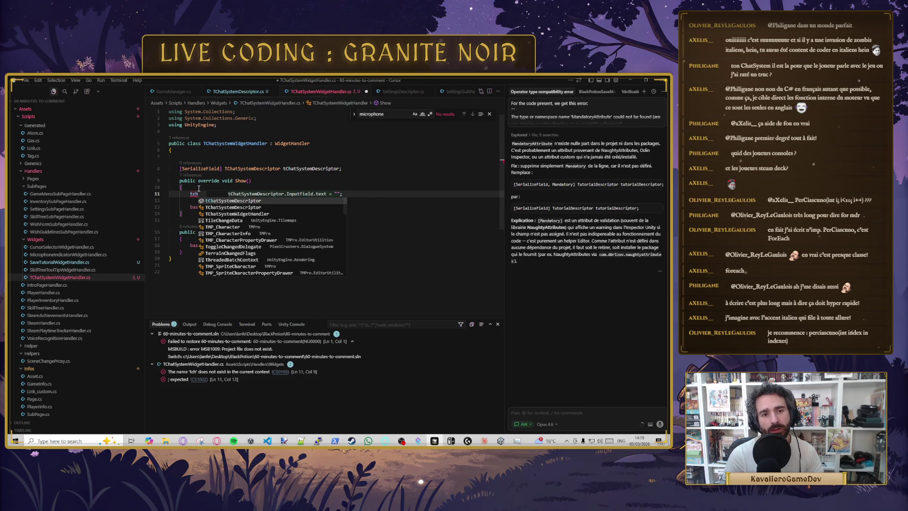
pyautogui.press('Return')
pyautogui.write('.')
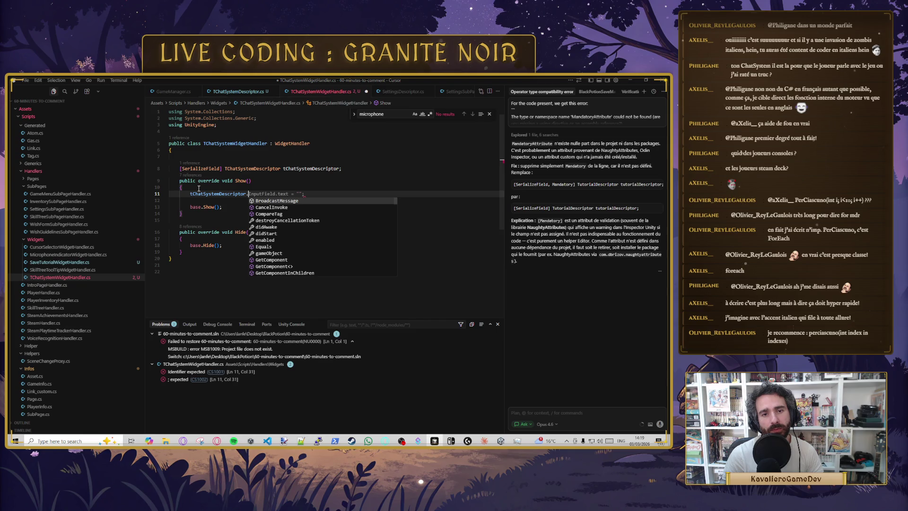
pyautogui.write('Input')
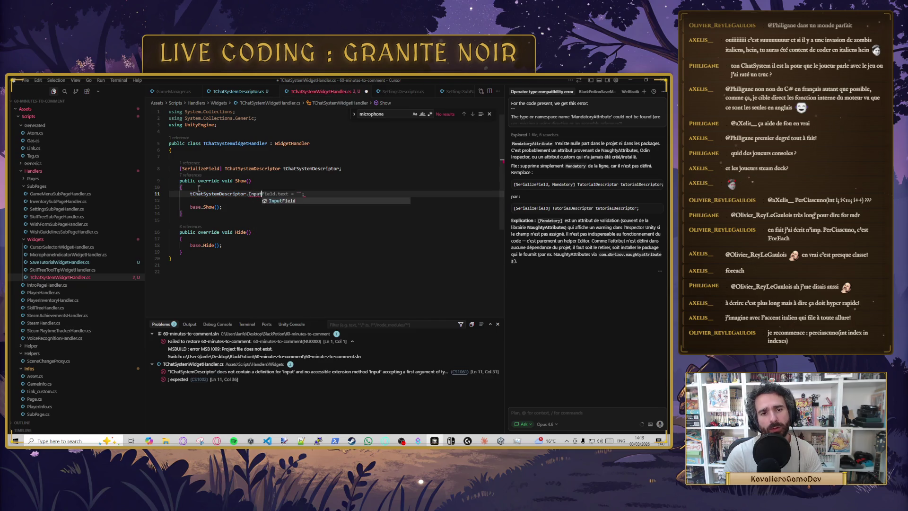
pyautogui.press('BackSpace')
pyautogui.press('BackSpace')
pyautogui.press('BackSpace')
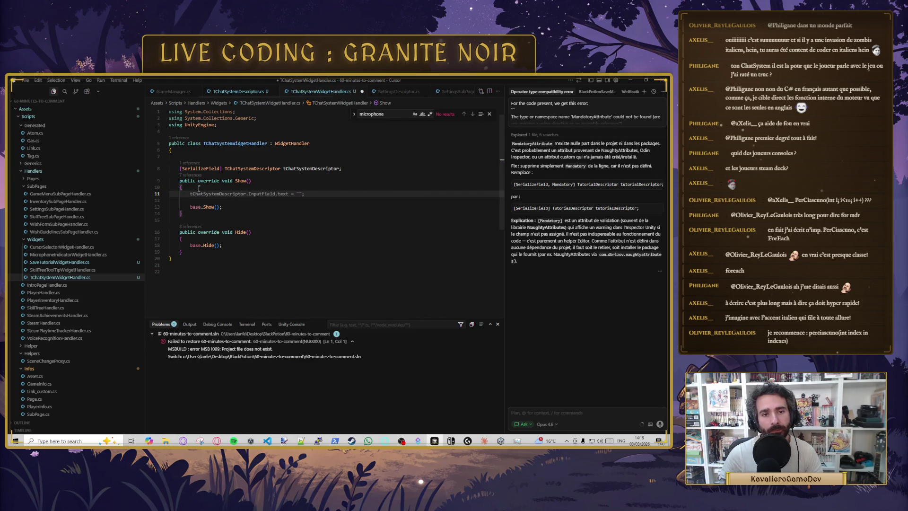
pyautogui.press('BackSpace')
pyautogui.press('BackSpace')
pyautogui.press('BackSpace')
pyautogui.press('Delete')
# Step: Add blank lines below the descriptor field and jump to the WidgetHandler definition
pyautogui.press('Up')
pyautogui.press('Up')
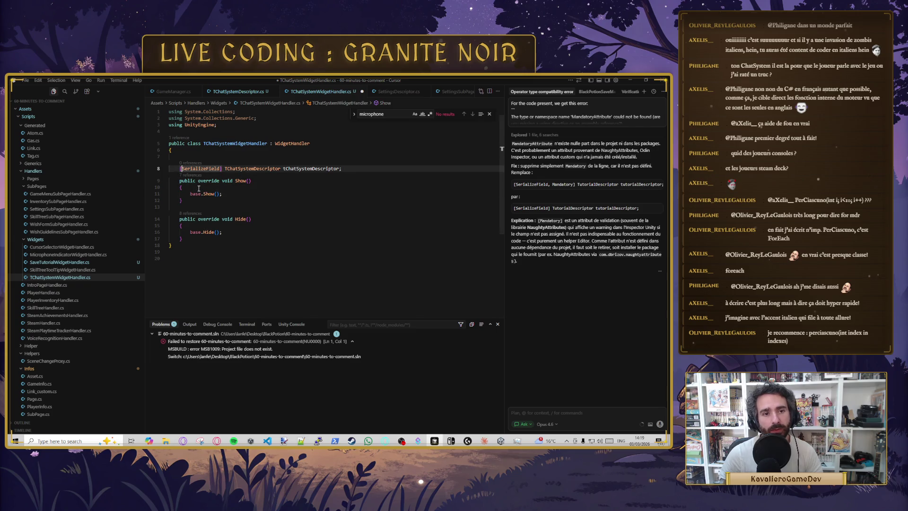
pyautogui.press('End')
pyautogui.press('Return')
pyautogui.press('Return')
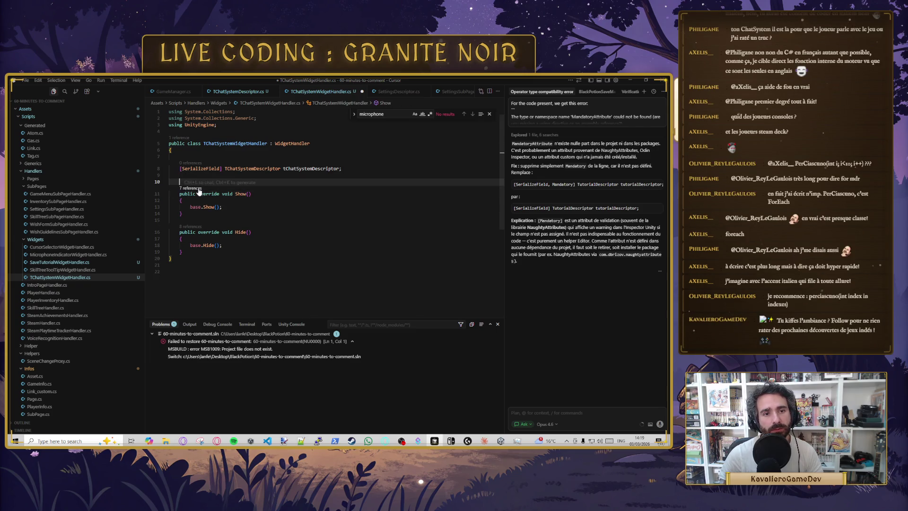
pyautogui.keyDown('ctrl'); pyautogui.click(300, 144); pyautogui.keyUp('ctrl')
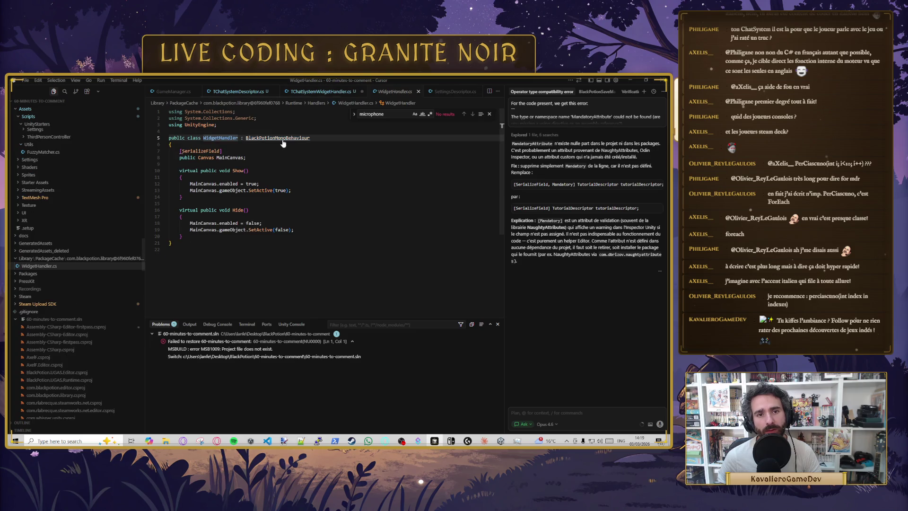
# Step: In TChatSystemWidgetHandler.cs, add a protected override Task Init() returning base.Init()
pyautogui.click(327, 92)
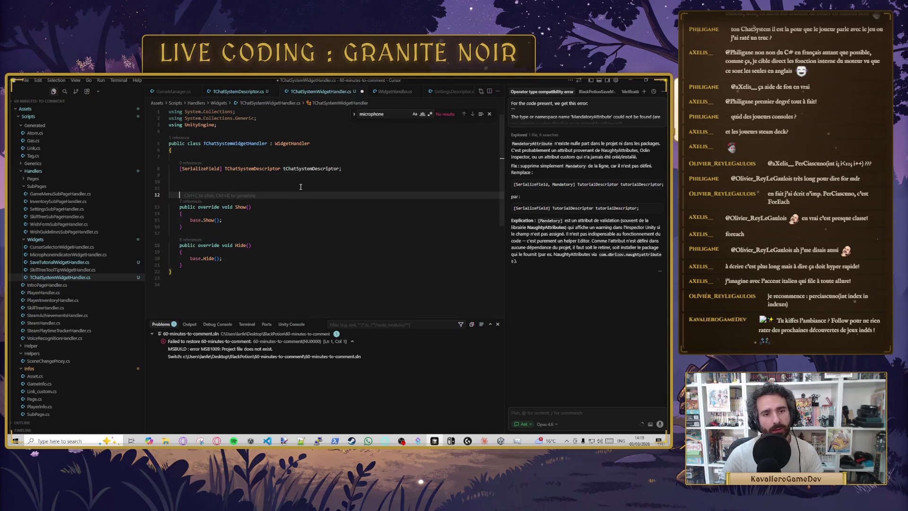
pyautogui.press('Tab')
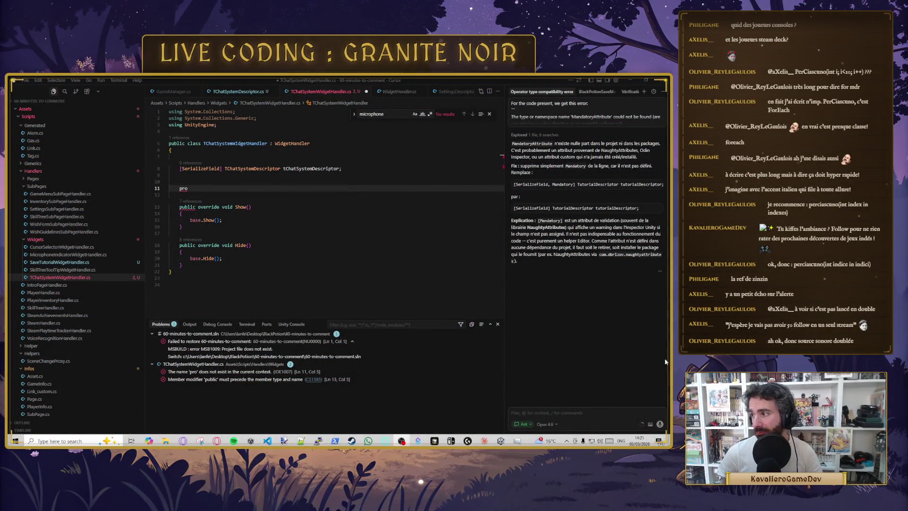
pyautogui.click(227, 258)
pyautogui.click(207, 190)
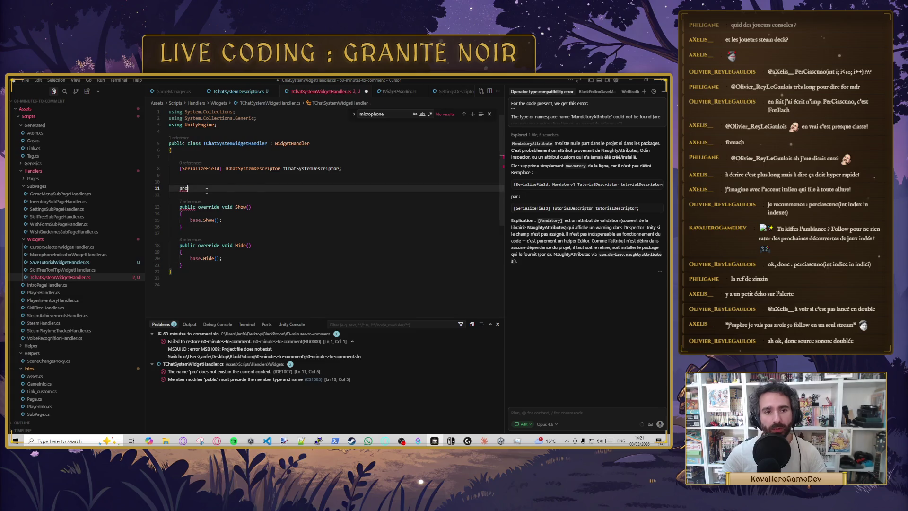
pyautogui.press('Tab')
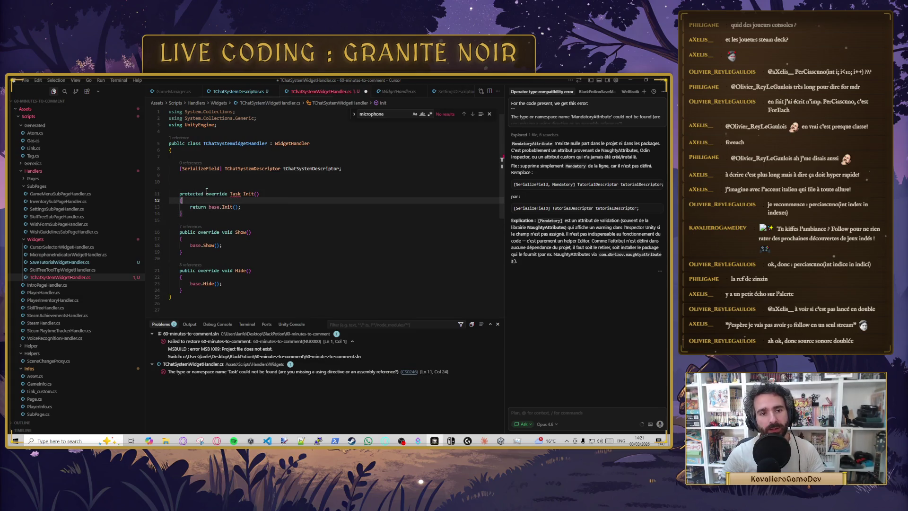
# Step: Import System.Threading.Tasks to resolve the Task type error
pyautogui.click(212, 190)
pyautogui.press('Tab')
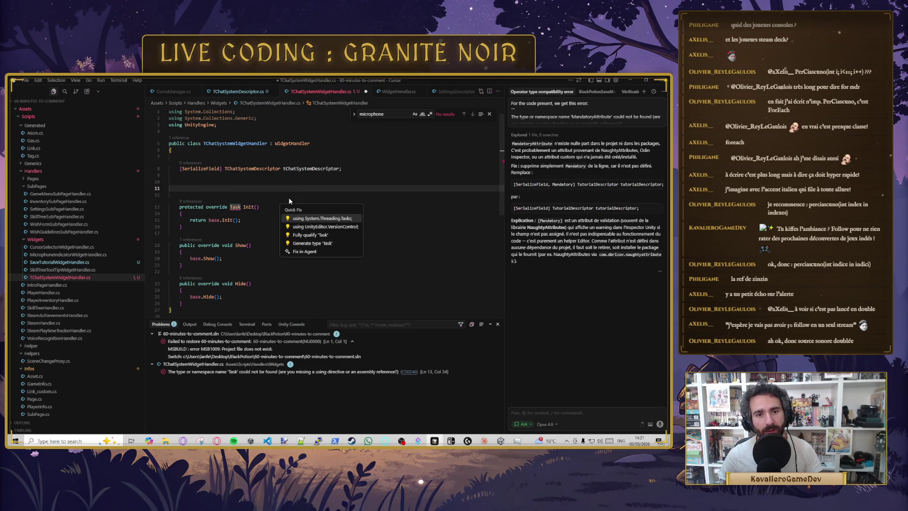
pyautogui.press('Tab')
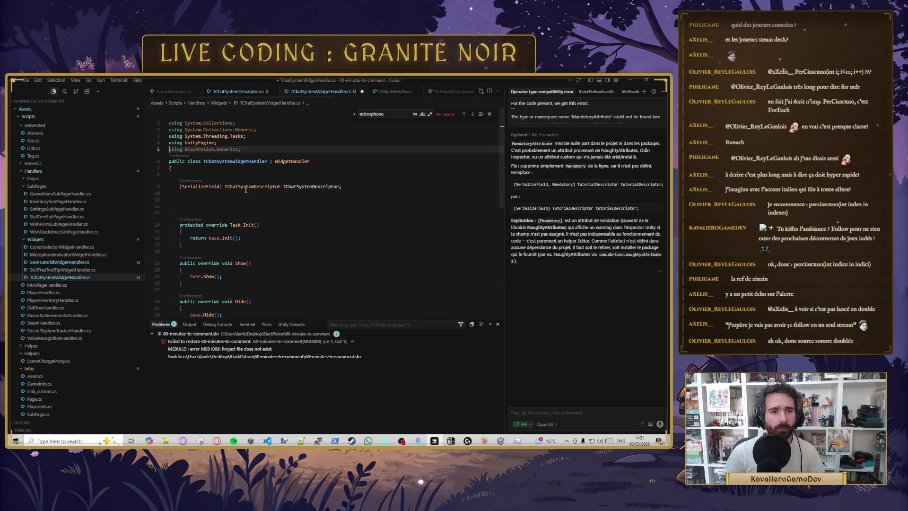
pyautogui.click(216, 205)
pyautogui.click(207, 149)
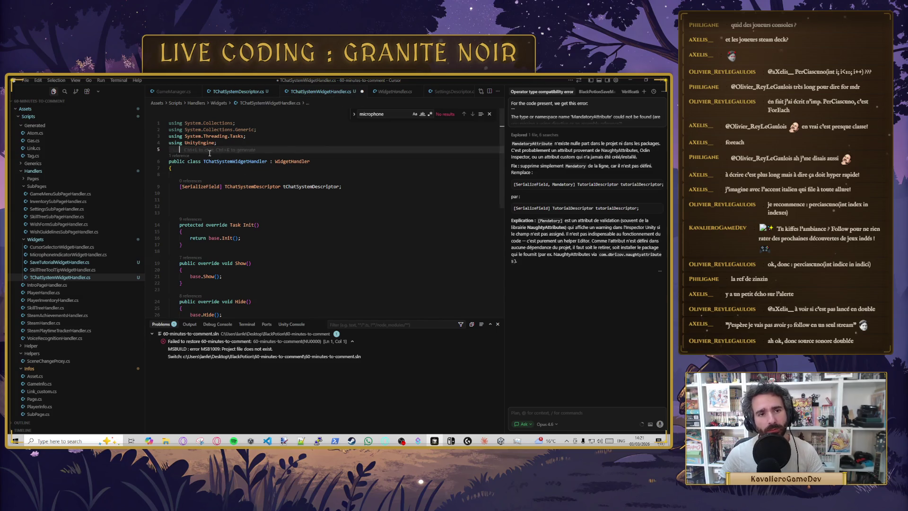
# Step: Import BlackPotion.Generics, save, and add an AtomInitialization override with its base call
pyautogui.press('Tab')
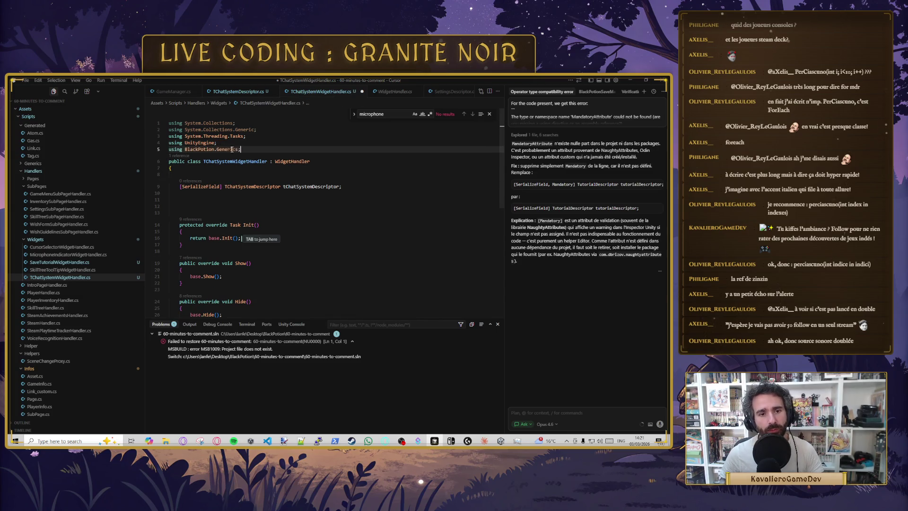
pyautogui.hotkey('ctrl', 's')
pyautogui.click(208, 207)
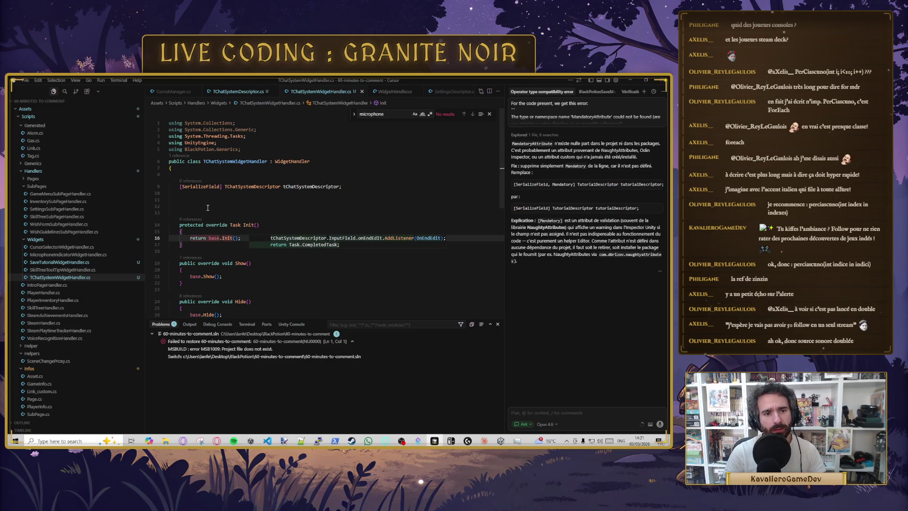
pyautogui.write('override')
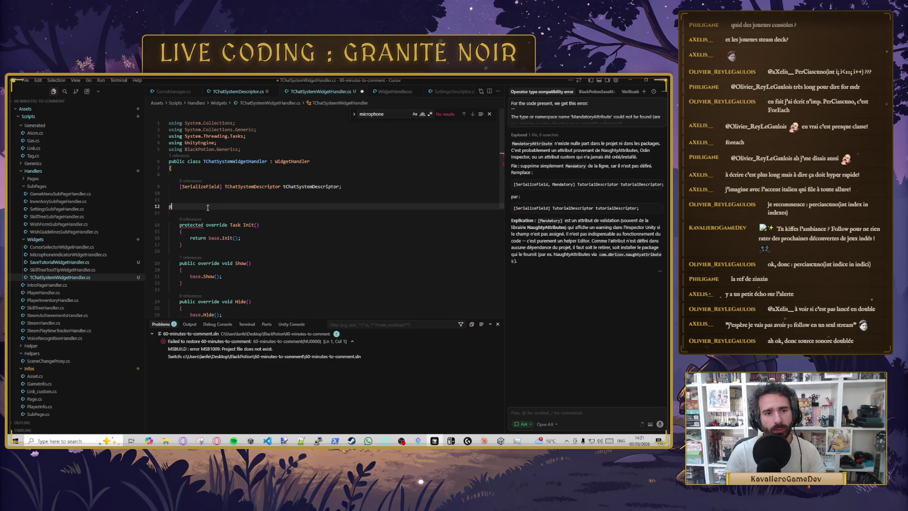
pyautogui.press('Return')
pyautogui.press('Tab')
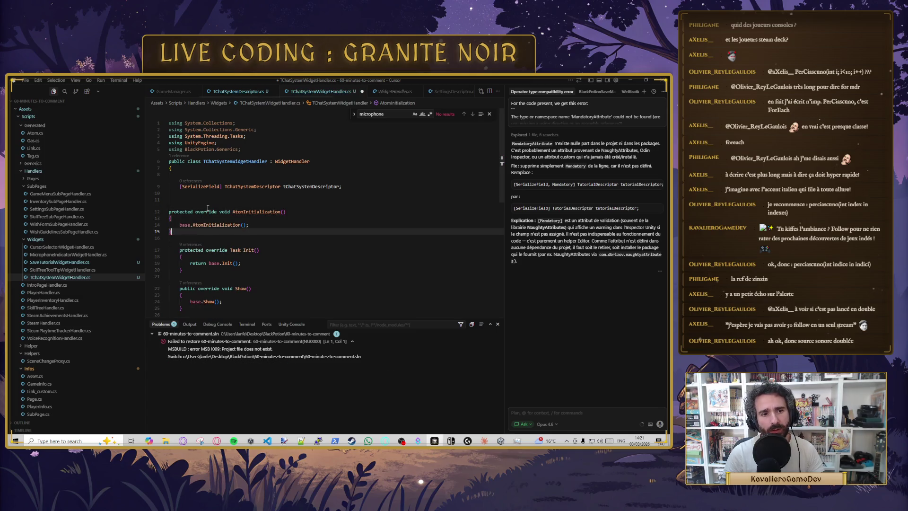
# Step: Add an event registration line in AtomInitialization and browse Press event names for PressTChatSystemKey
pyautogui.press('Up')
pyautogui.press('Up')
pyautogui.press('Return')
pyautogui.write('Atom')
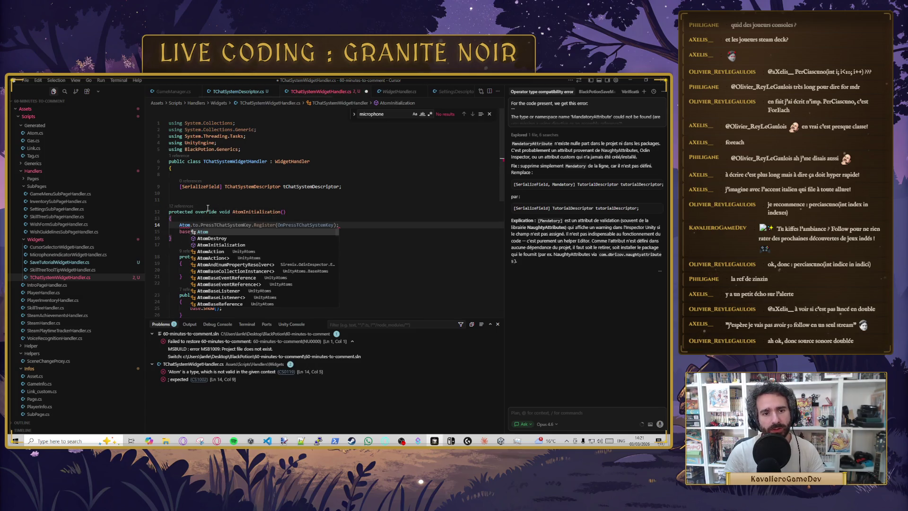
pyautogui.press('Tab')
pyautogui.doubleClick(226, 225)
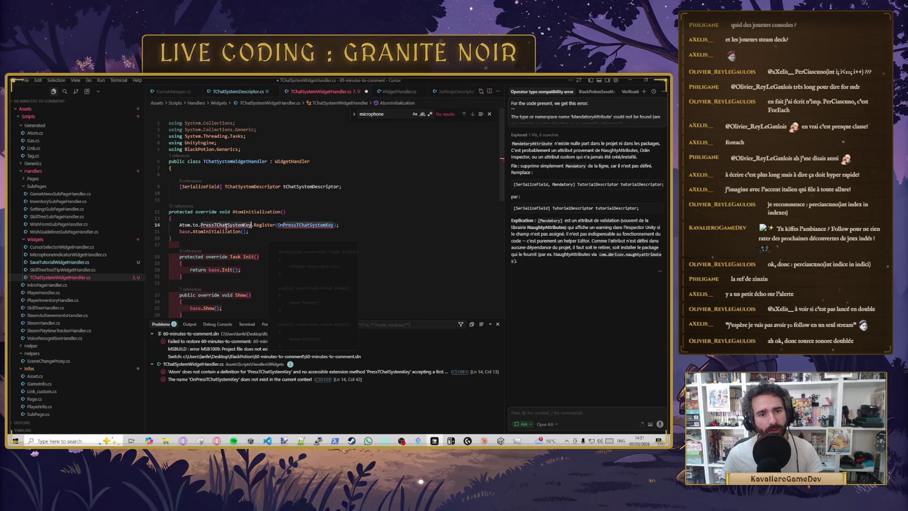
pyautogui.write('pre')
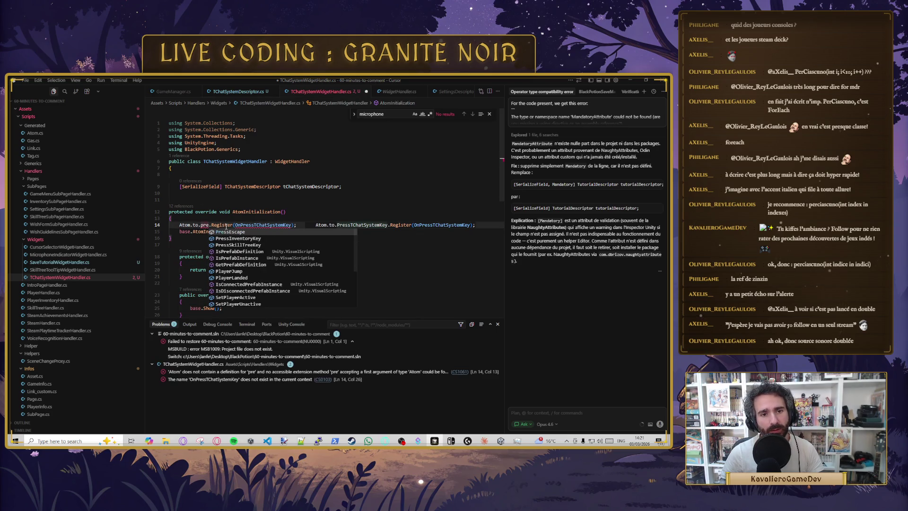
pyautogui.press('Down')
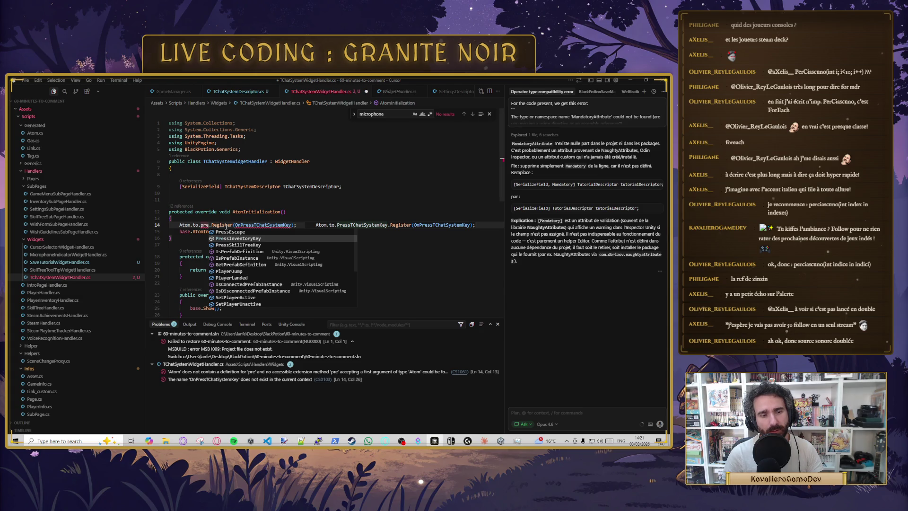
pyautogui.press('BackSpace')
pyautogui.press('BackSpace')
pyautogui.press('BackSpace')
# Step: Try other event names starting with On, ending back on the PressTChatSystemKey registration
pyautogui.write('on')
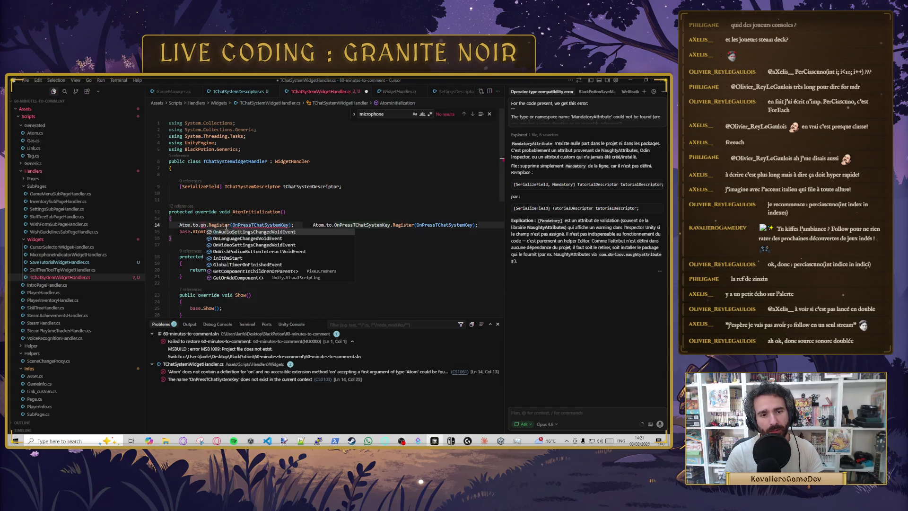
pyautogui.press('BackSpace')
pyautogui.press('BackSpace')
pyautogui.write('ent')
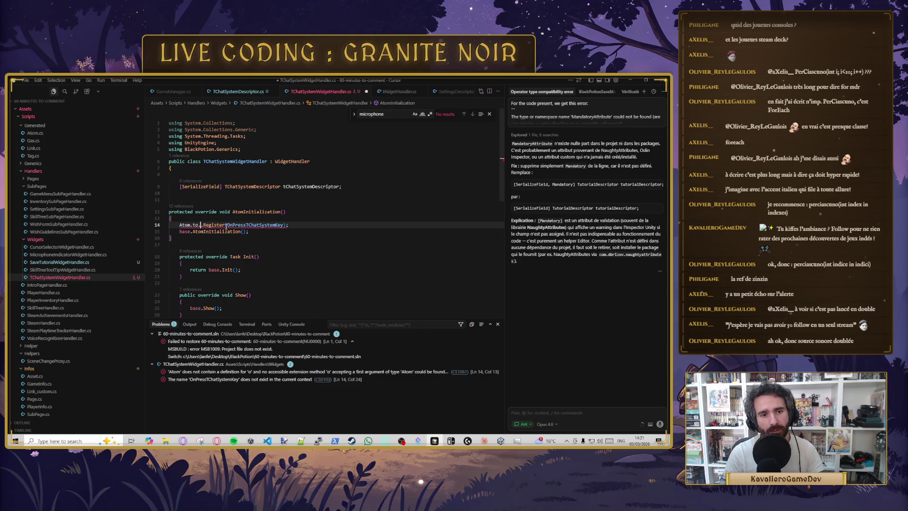
pyautogui.press('Escape')
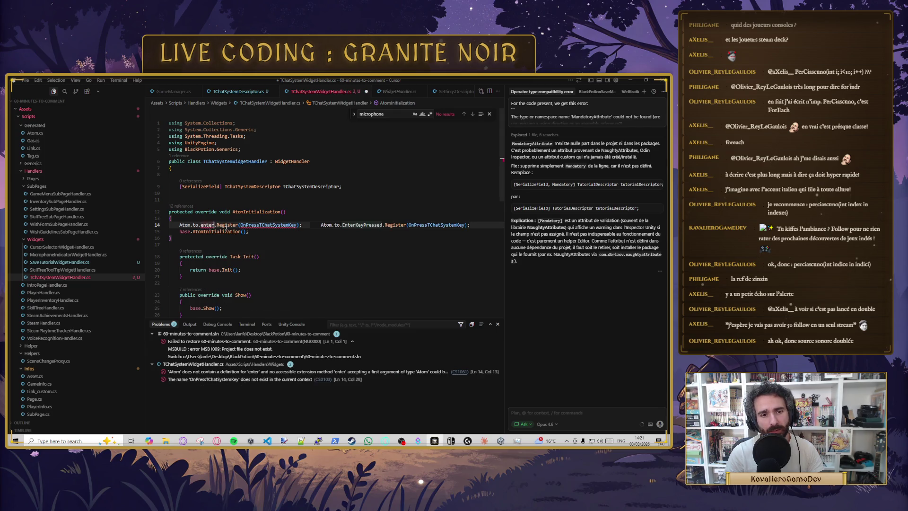
pyautogui.press('BackSpace')
pyautogui.press('BackSpace')
pyautogui.press('BackSpace')
pyautogui.write('o')
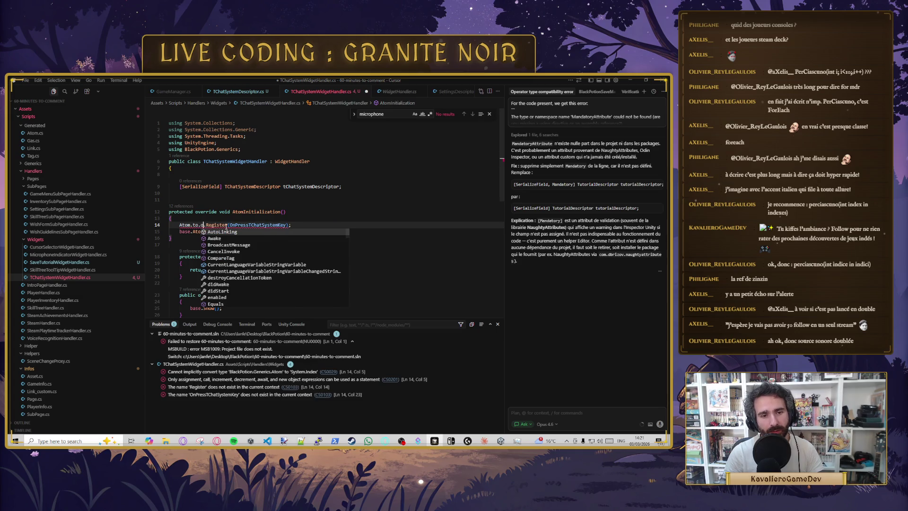
pyautogui.press('Escape')
pyautogui.press('BackSpace')
pyautogui.write('On')
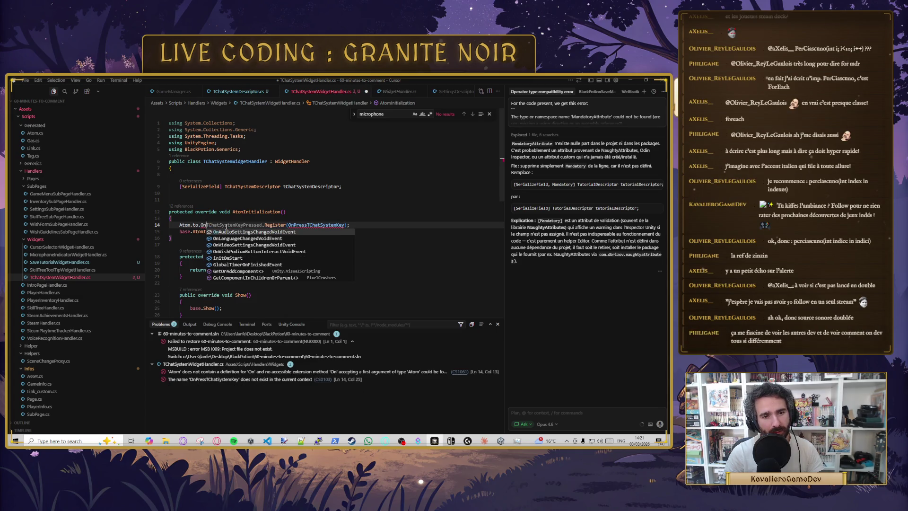
pyautogui.write('Enn')
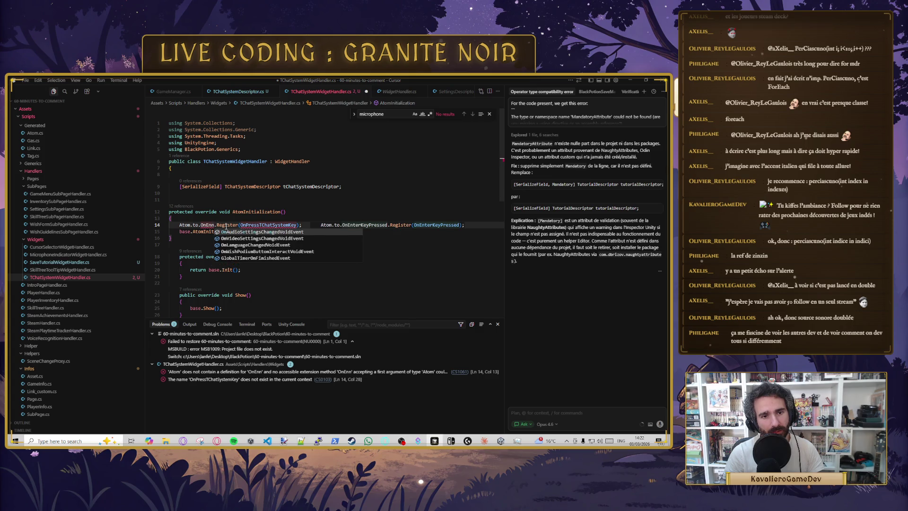
pyautogui.press('BackSpace')
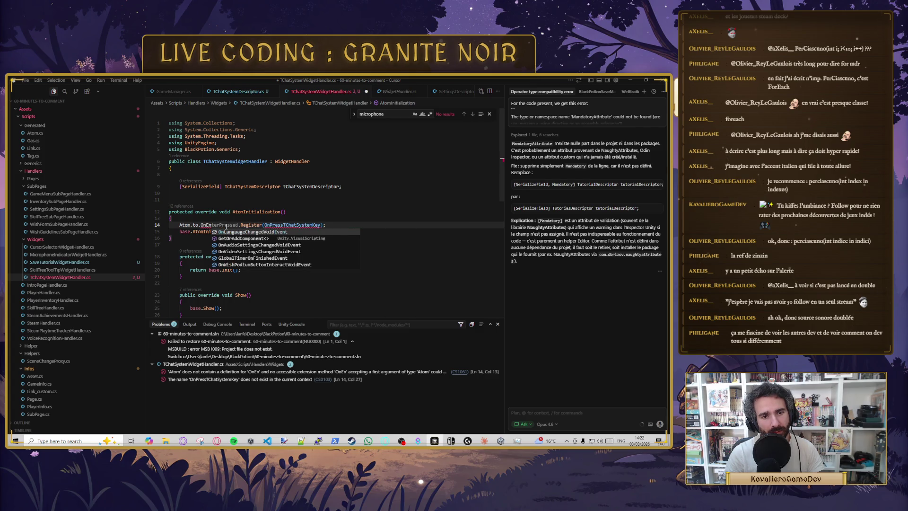
pyautogui.press('BackSpace')
pyautogui.press('BackSpace')
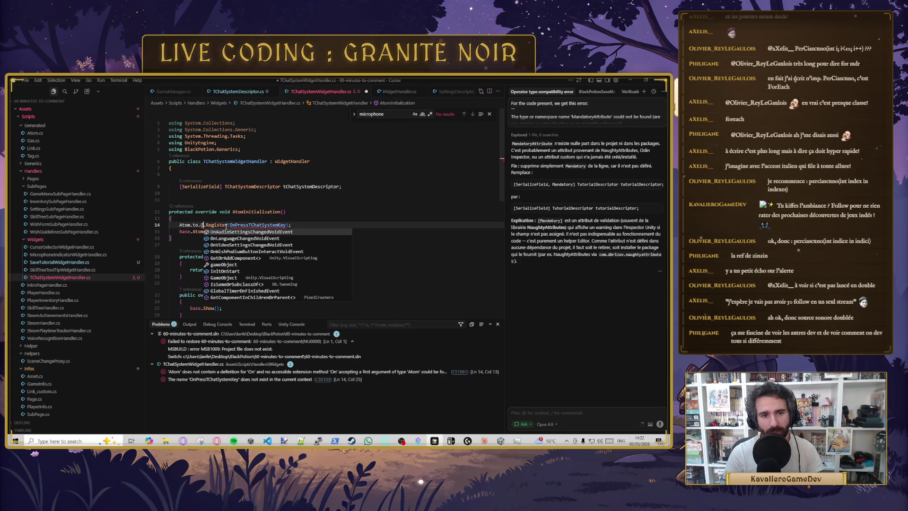
pyautogui.press('Tab')
# Step: Delete the registration line, save with only the base call, and bring Unity forward
pyautogui.press('Down')
pyautogui.press('BackSpace')
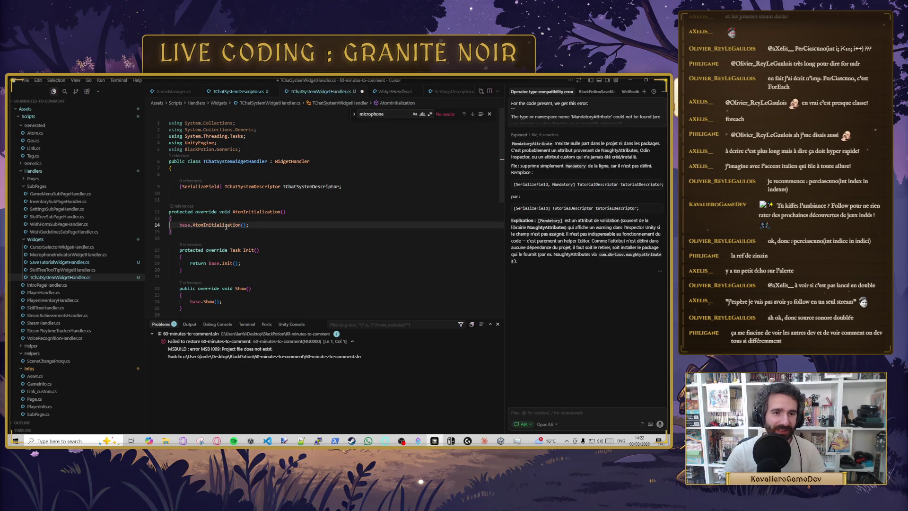
pyautogui.hotkey('ctrl', 's')
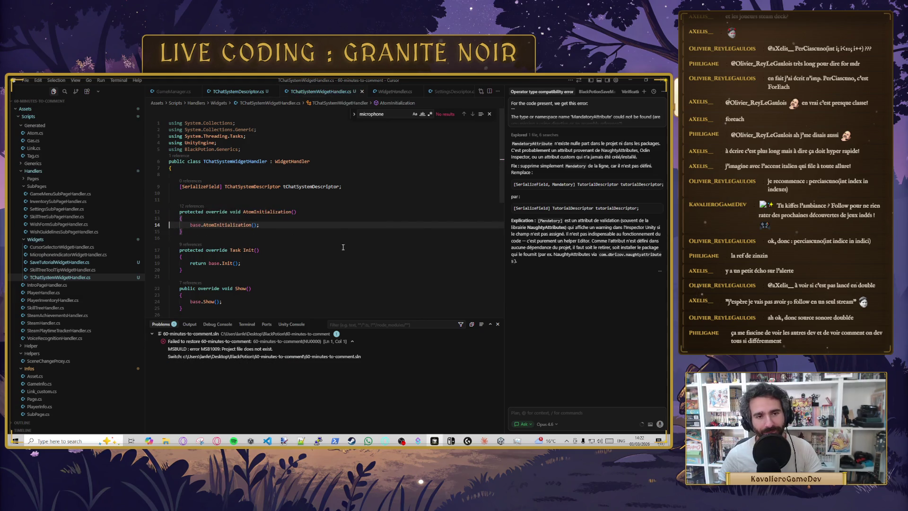
pyautogui.click(501, 441)
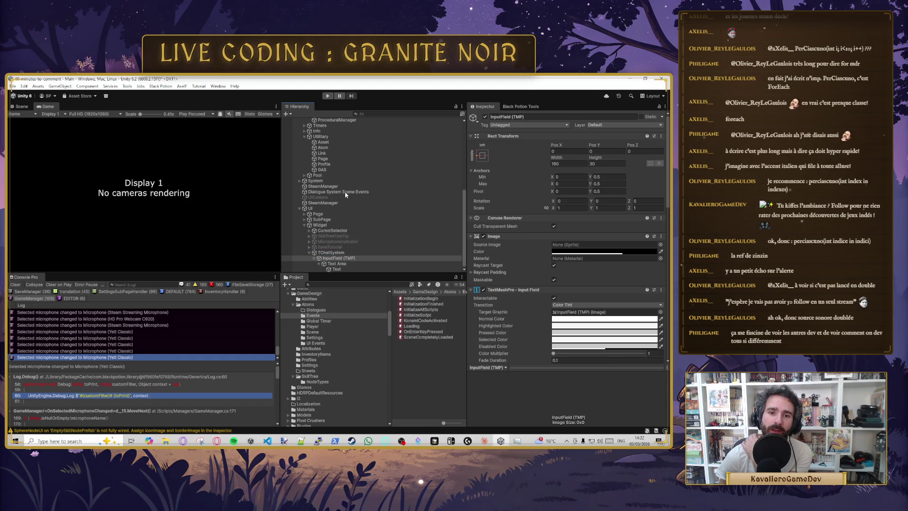
# Step: Select MicrophoneIndicatorWidgetHandler, then the Atom object in the Hierarchy to show its events and variables
pyautogui.scroll(8, 350, 203)
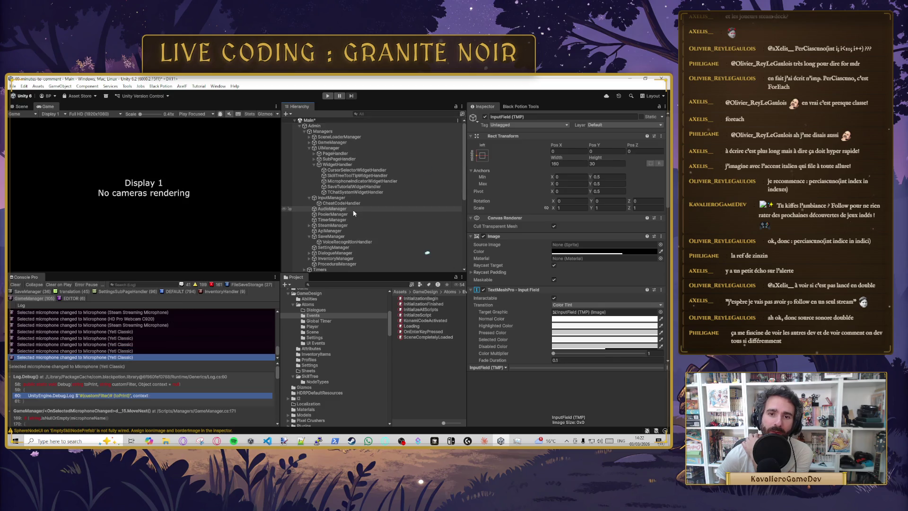
pyautogui.click(349, 183)
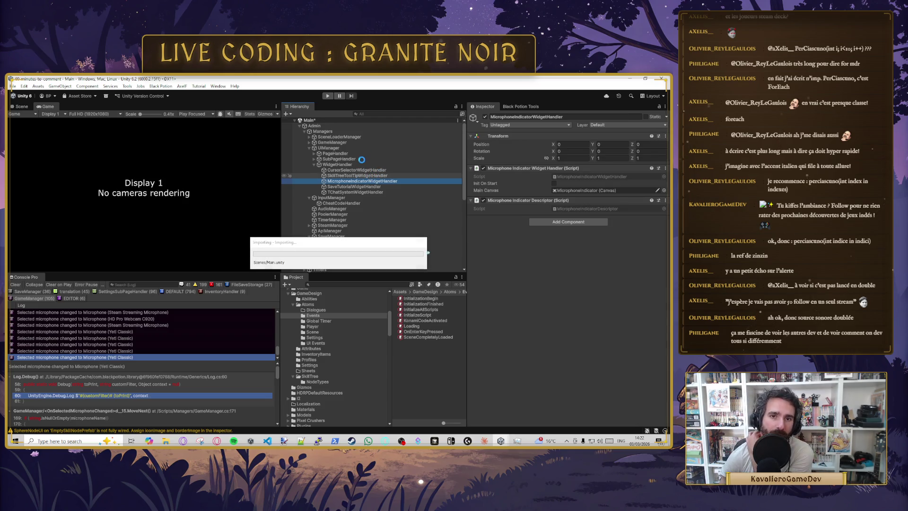
pyautogui.scroll(-5, 341, 188)
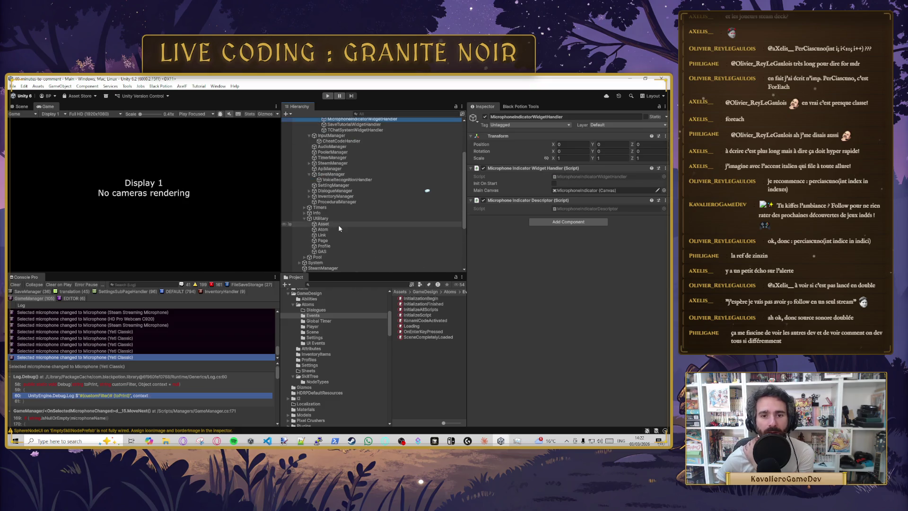
pyautogui.click(328, 168)
# Step: Run Auto Linking on the Atom component, and again after recompiling, to link the event references
pyautogui.scroll(-10, 584, 399)
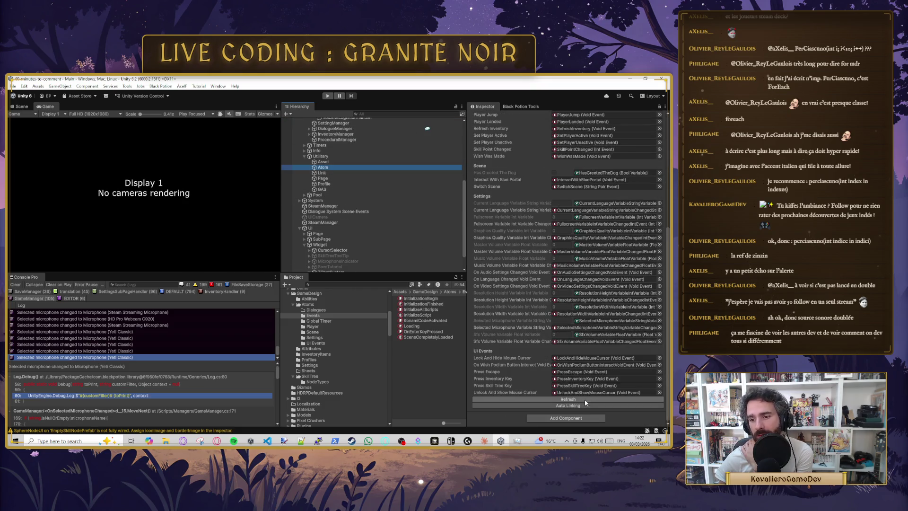
pyautogui.click(578, 406)
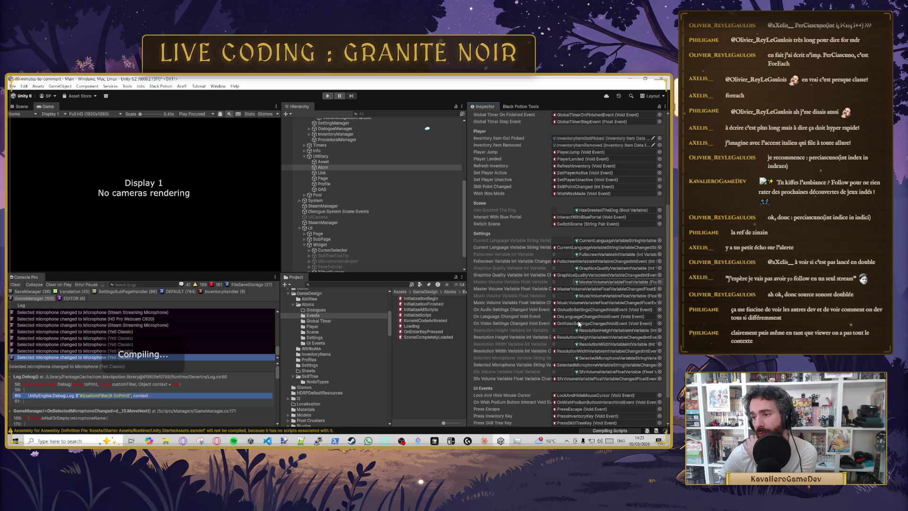
pyautogui.scroll(-2, 579, 360)
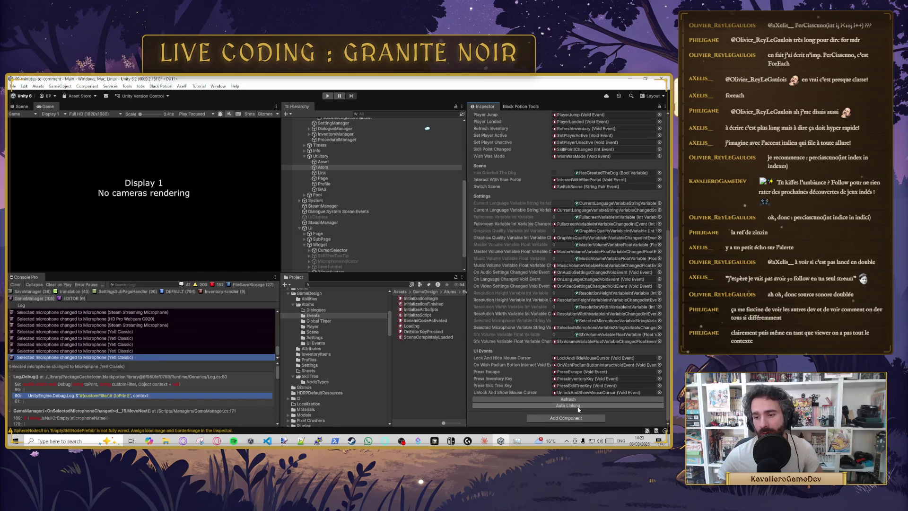
pyautogui.click(578, 406)
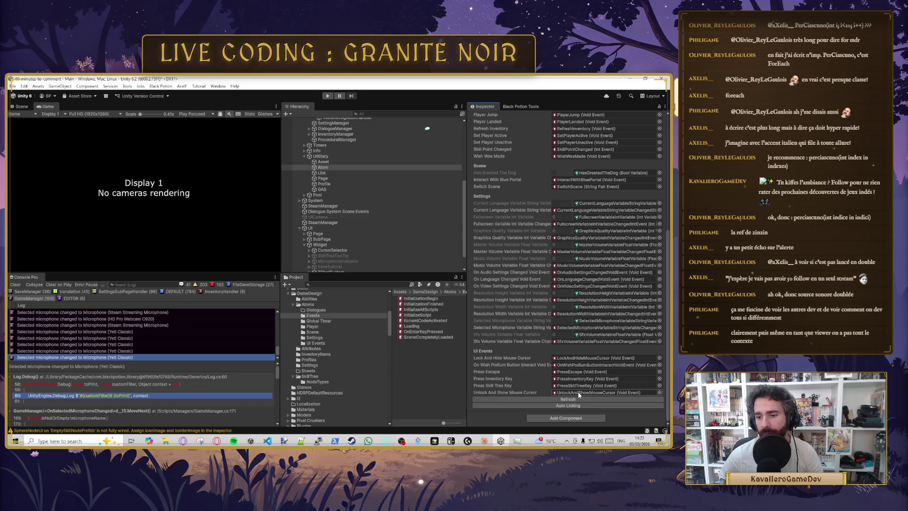
# Step: Check that On Enter Key Pressed is now linked, then return to Cursor
pyautogui.scroll(5, 518, 214)
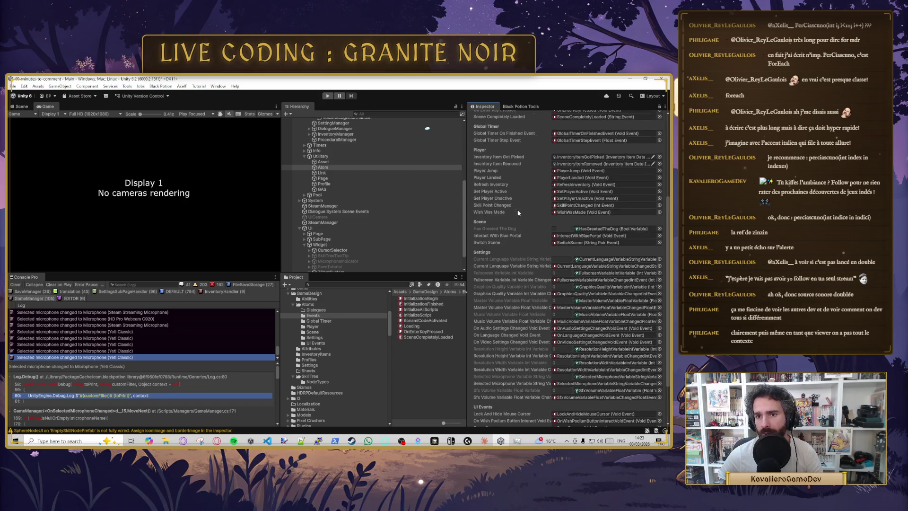
pyautogui.scroll(2, 532, 222)
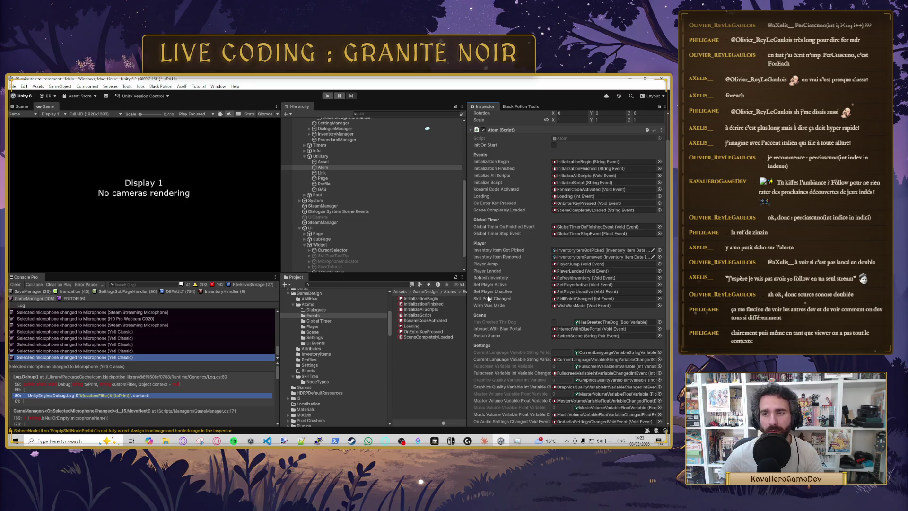
pyautogui.scroll(-6, 487, 296)
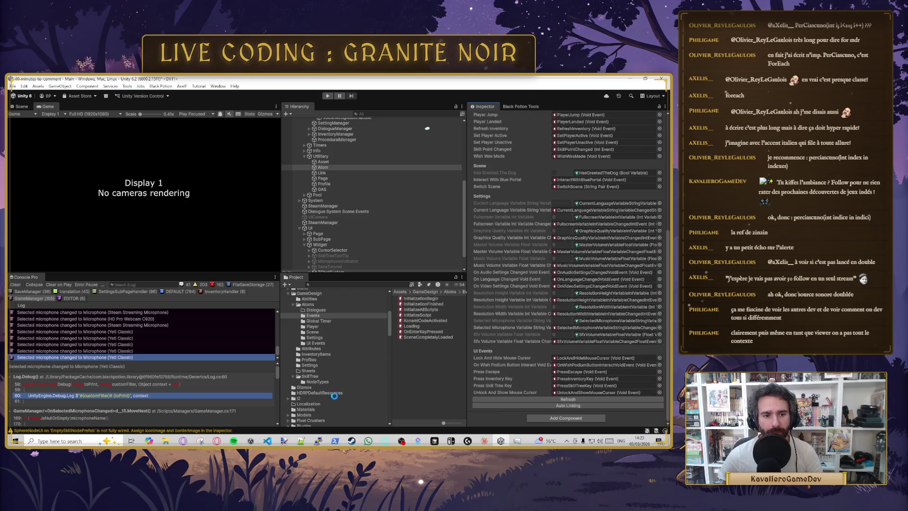
pyautogui.click(435, 441)
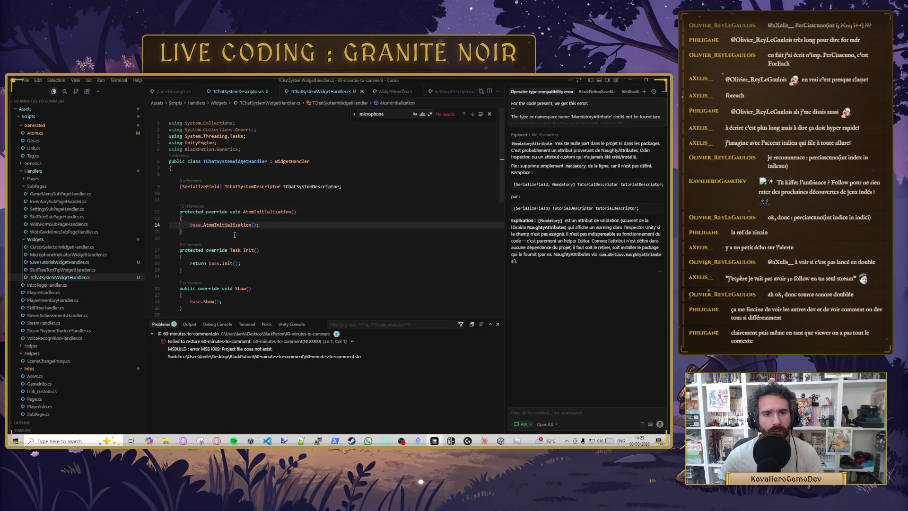
# Step: Register OnEnterKeyPressed on Atom.to.OnEnterKeyPressed inside AtomInitialization
pyautogui.press('Tab')
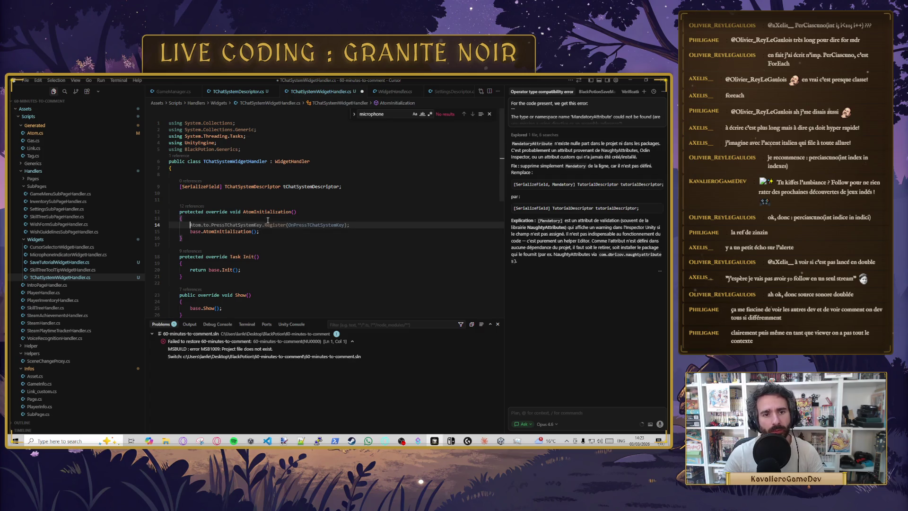
pyautogui.write('Atom.to.')
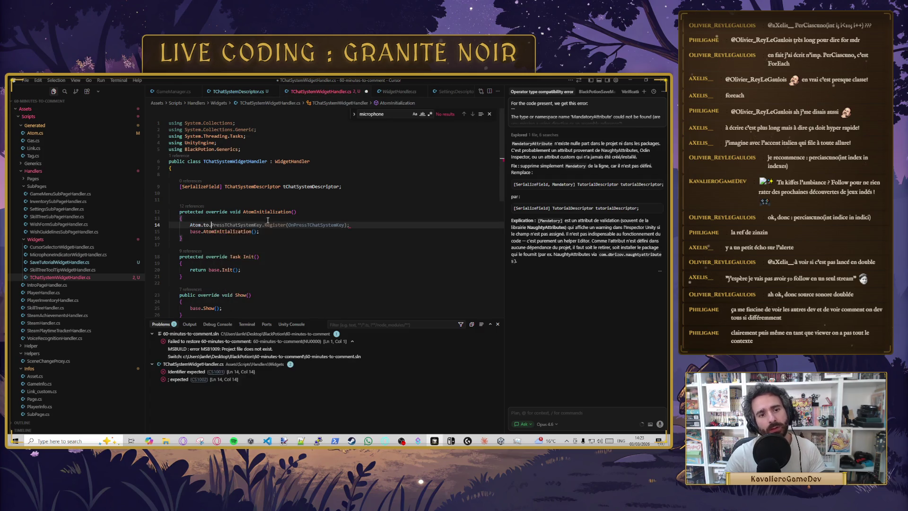
pyautogui.write('OnEnterKeyPressed.')
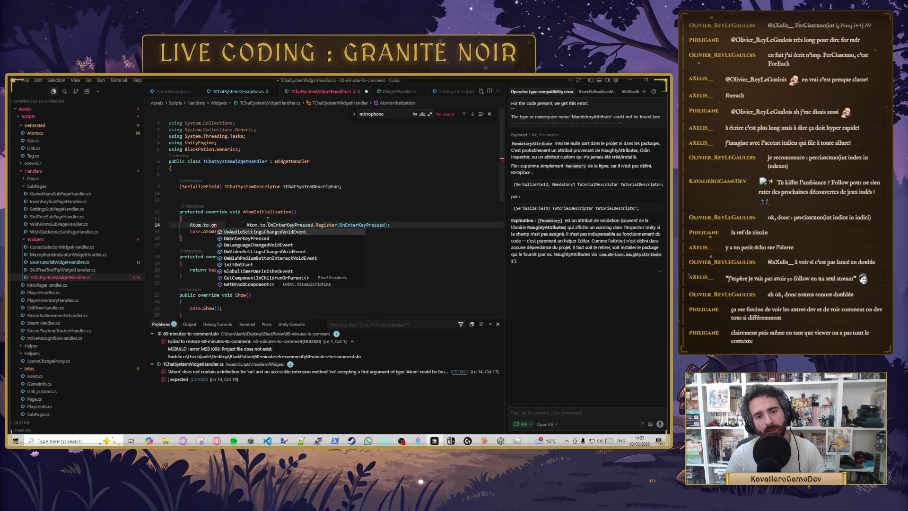
pyautogui.press('Tab')
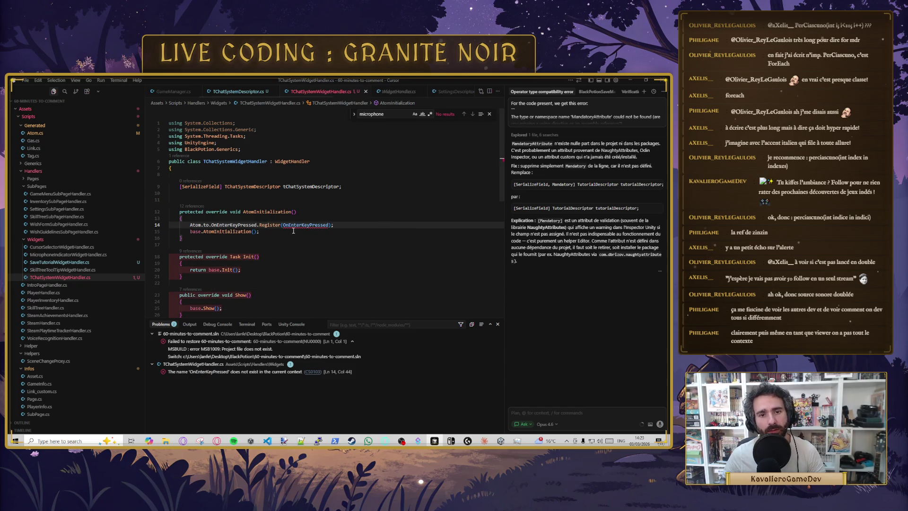
# Step: Add an OnEnterKeyPressed method whose body simply calls Show(), and save
pyautogui.click(245, 245)
pyautogui.press('Return')
pyautogui.press('Return')
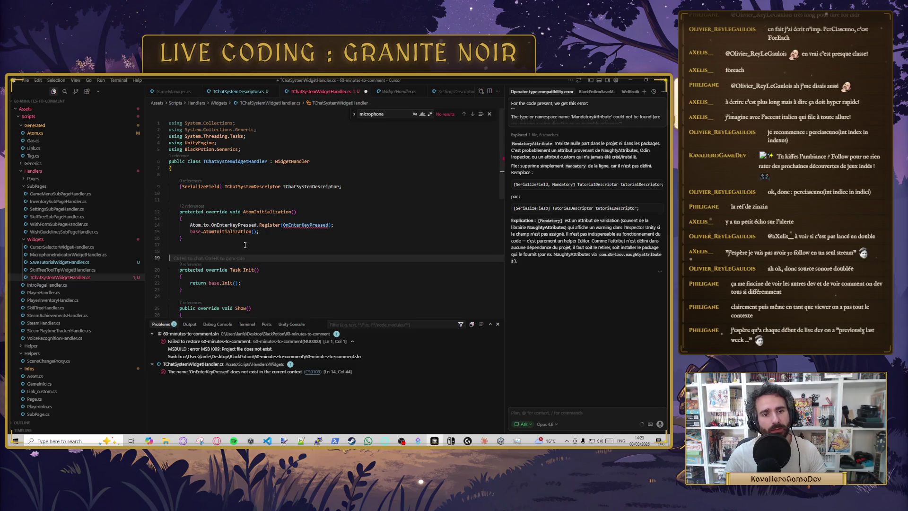
pyautogui.write('public void OnEnterKeyPressed(')
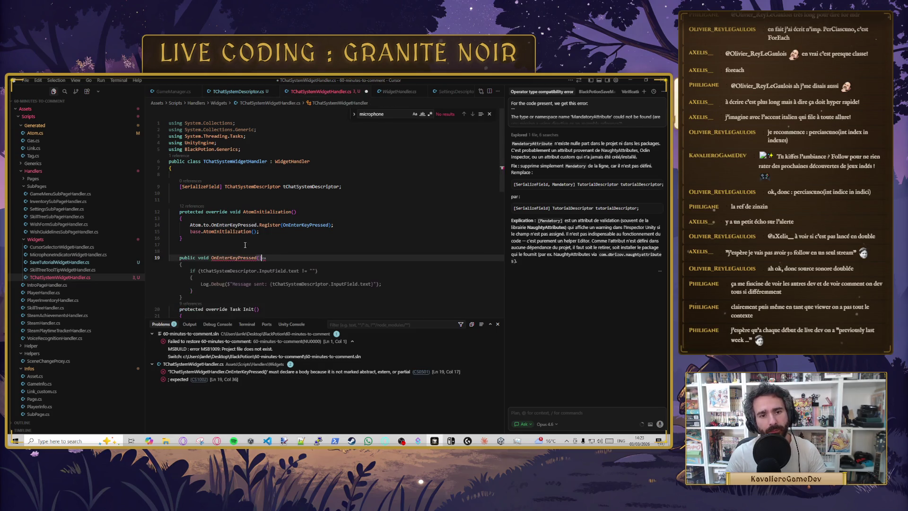
pyautogui.press('Tab')
pyautogui.scroll(-2, 237, 264)
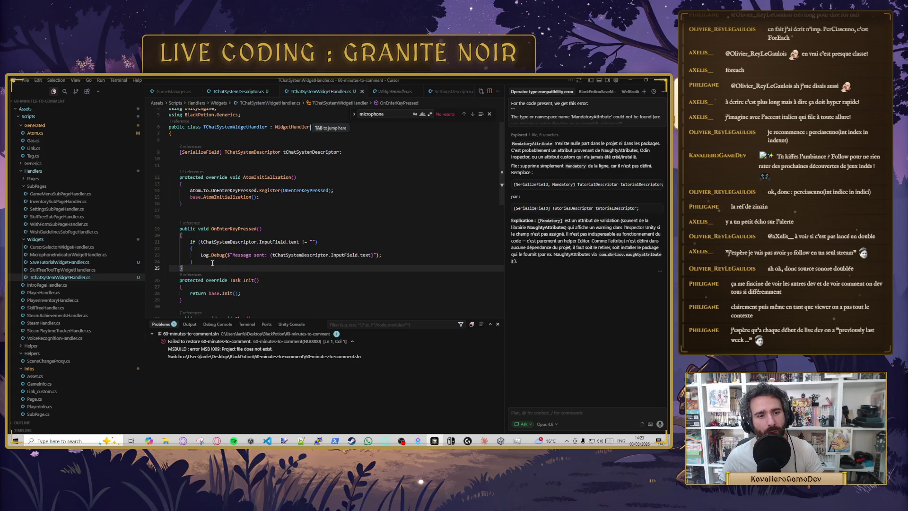
pyautogui.hotkey('shift', 'Up')
pyautogui.hotkey('shift', 'Up')
pyautogui.hotkey('shift', 'Up')
pyautogui.press('BackSpace')
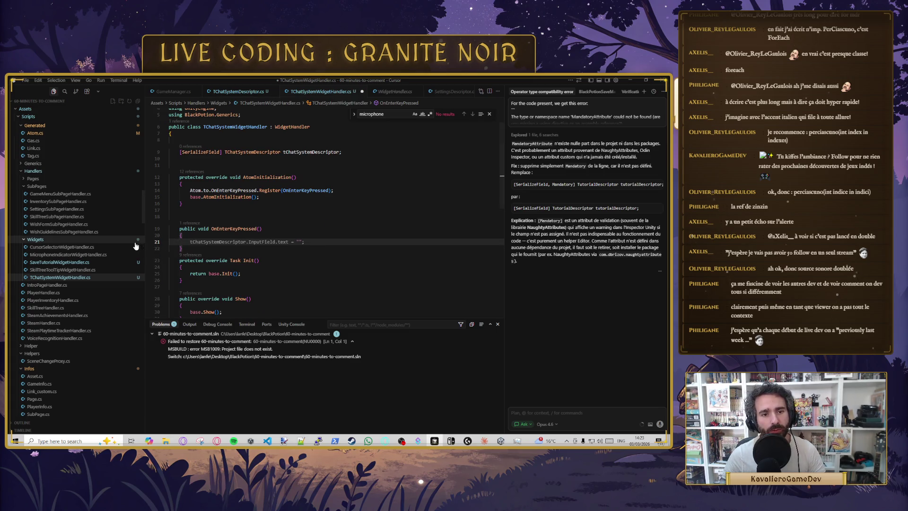
pyautogui.write('SHo')
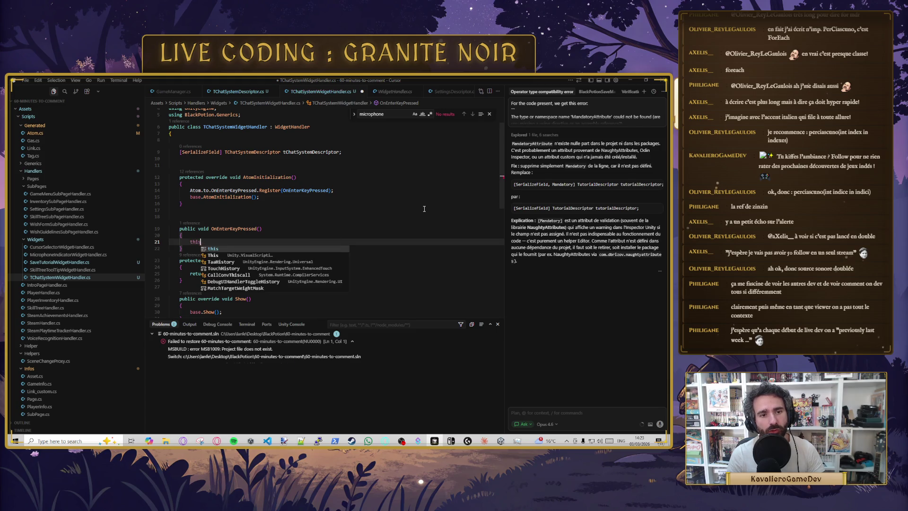
pyautogui.press('BackSpace')
pyautogui.press('BackSpace')
pyautogui.write('h')
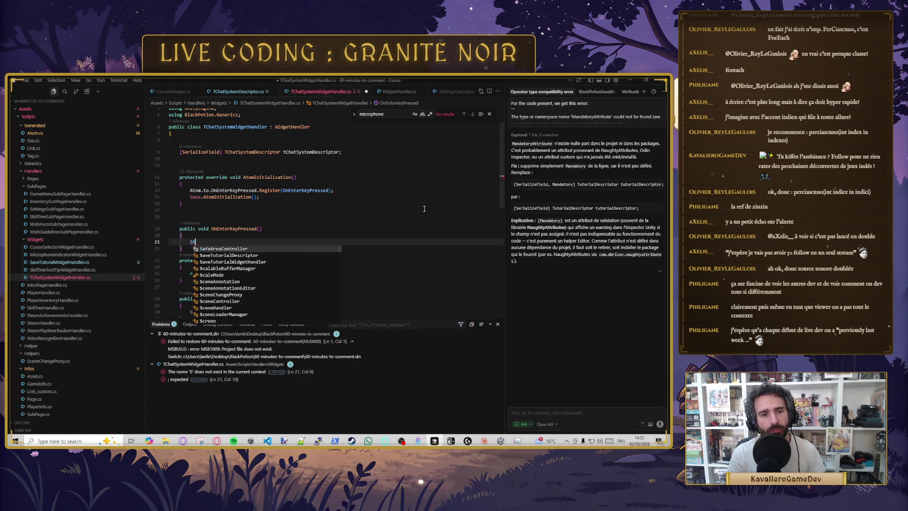
pyautogui.write('ow();')
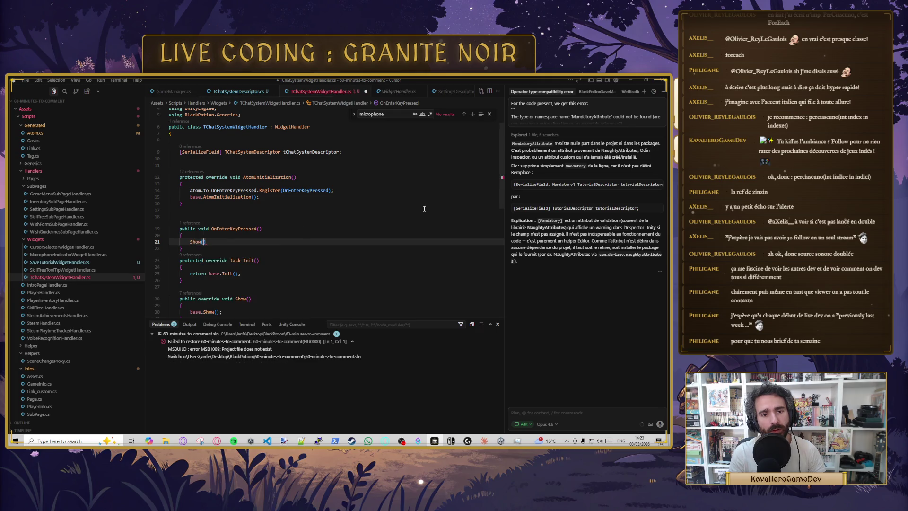
pyautogui.hotkey('ctrl', 's')
# Step: Add an AtomDestroy method that unregisters OnEnterKeyPressed, and save
pyautogui.click(278, 210)
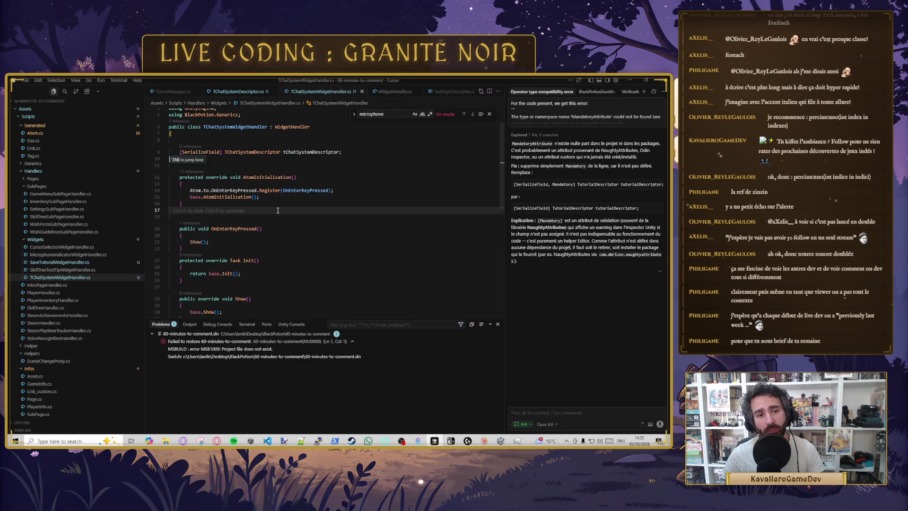
pyautogui.press('Return')
pyautogui.press('Return')
pyautogui.write('protected override void AtomDestroy()')
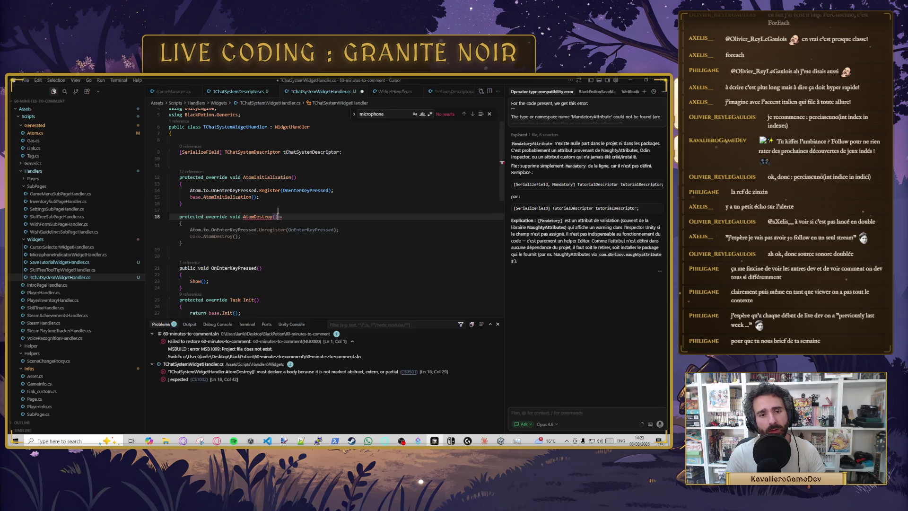
pyautogui.press('Tab')
pyautogui.hotkey('ctrl', 's')
# Step: Accept suggested lines in OnEnterKeyPressed, including an early return when the canvas is enabled
pyautogui.click(220, 287)
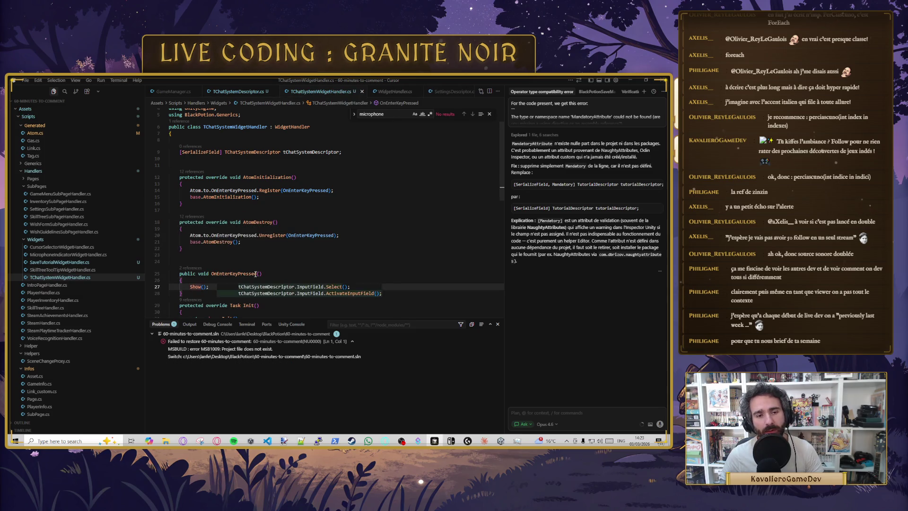
pyautogui.scroll(-2, 282, 268)
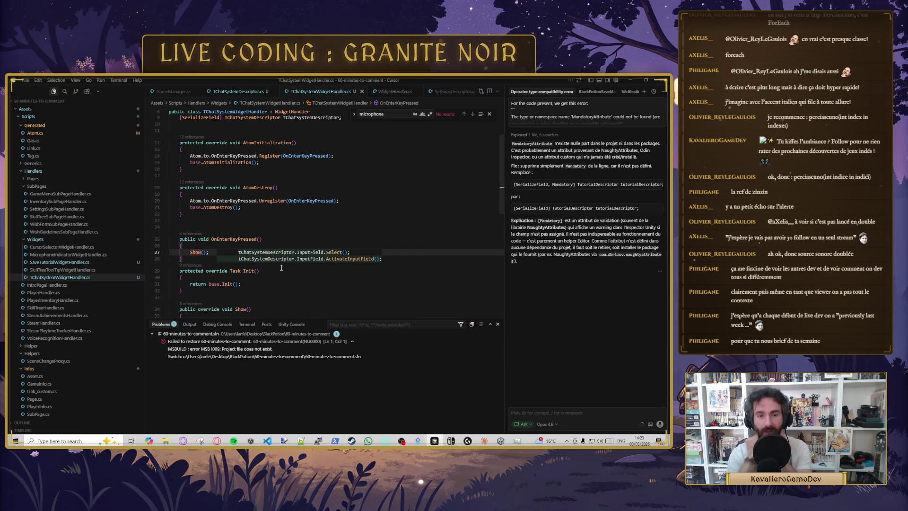
pyautogui.click(224, 246)
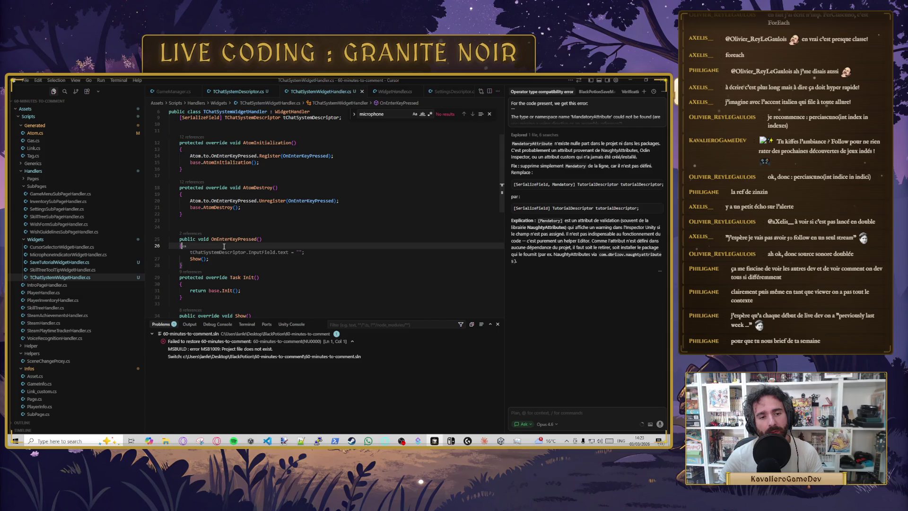
pyautogui.press('Tab')
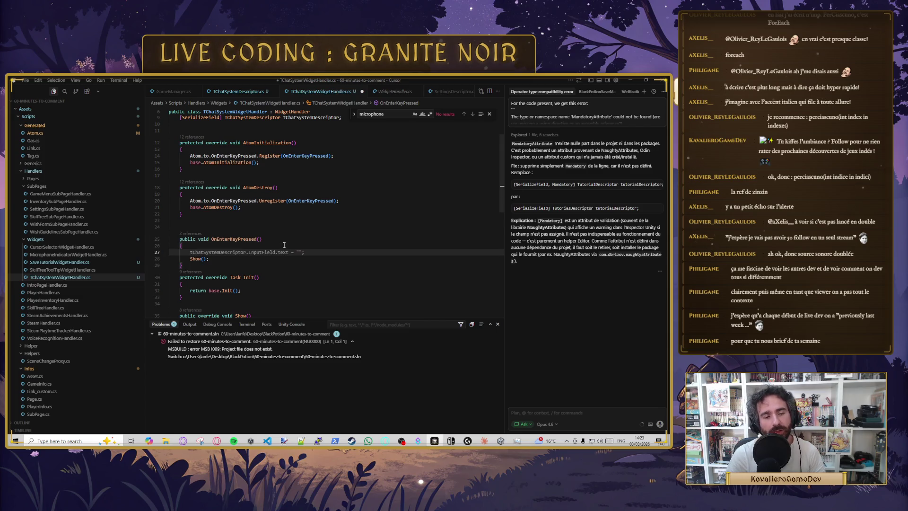
pyautogui.press('Tab')
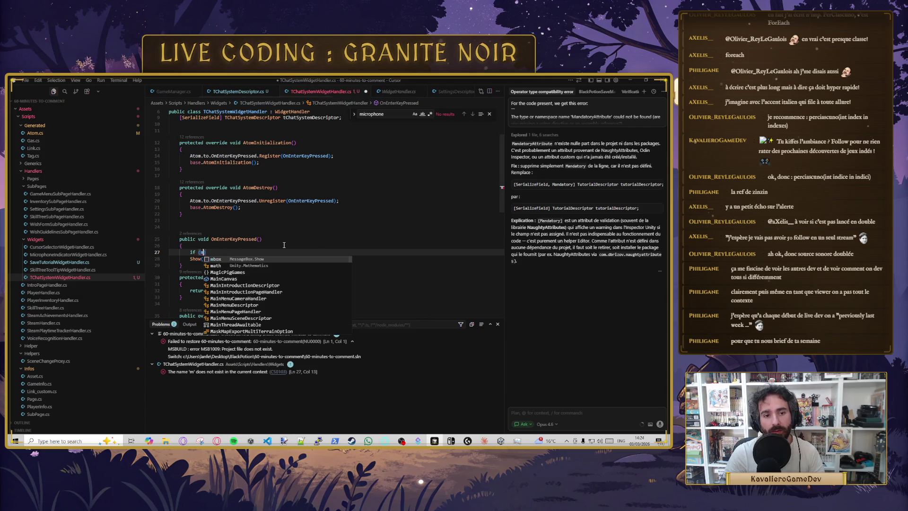
pyautogui.press('Tab')
pyautogui.press('Tab')
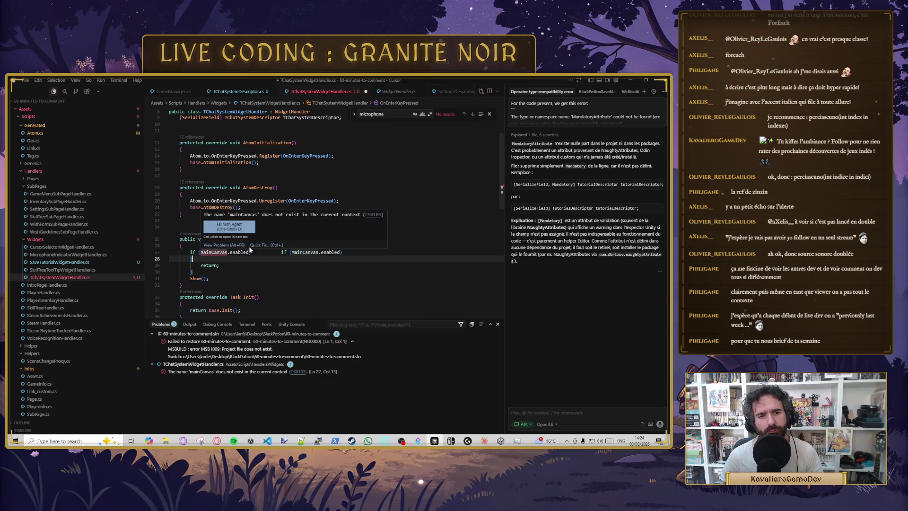
# Step: Confirm the field name in WidgetHandler, fix mainCanvas to MainCanvas, and save
pyautogui.click(258, 247)
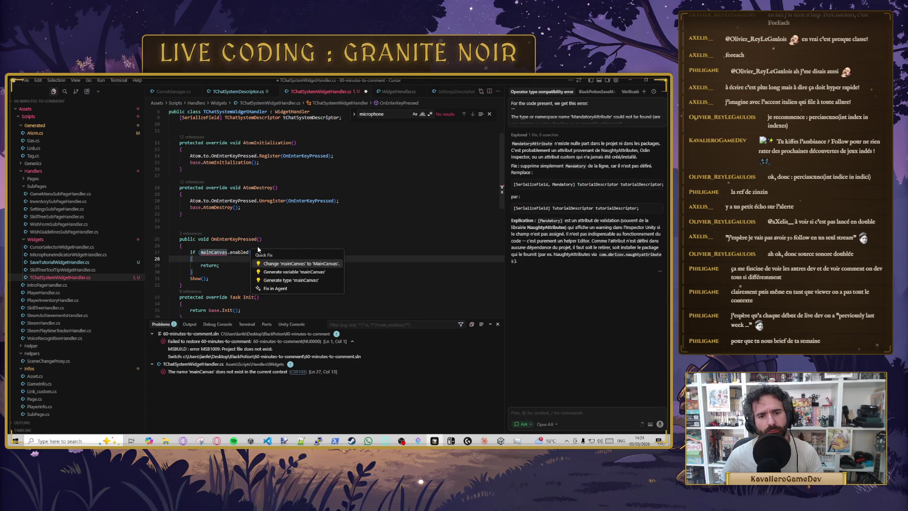
pyautogui.scroll(5, 261, 236)
pyautogui.keyDown('ctrl'); pyautogui.click(290, 161); pyautogui.keyUp('ctrl')
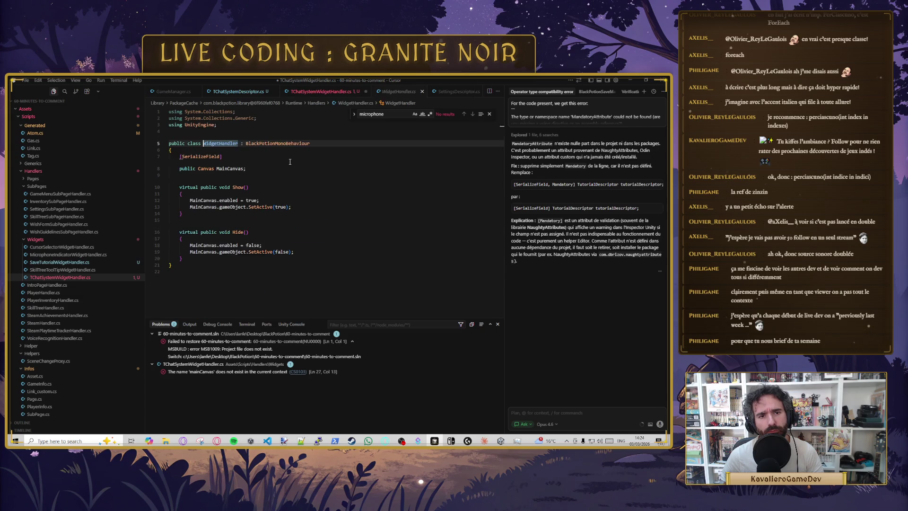
pyautogui.click(233, 169)
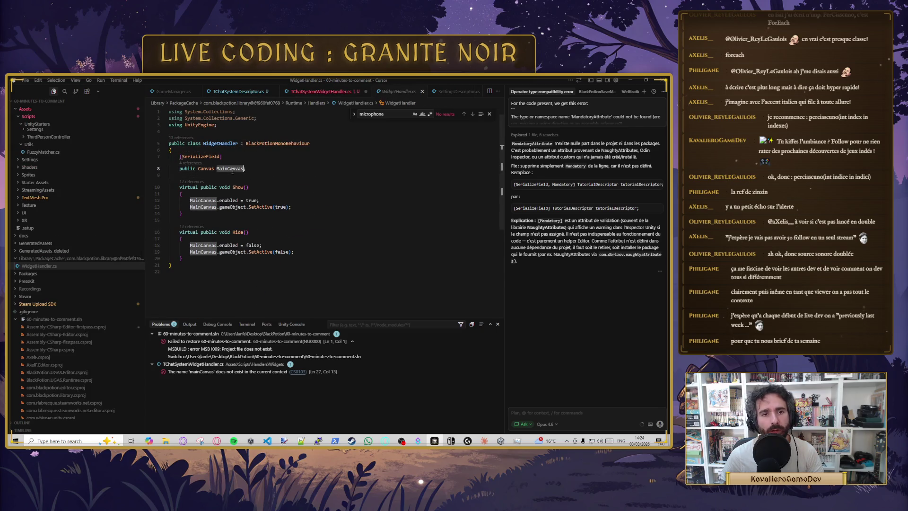
pyautogui.click(326, 92)
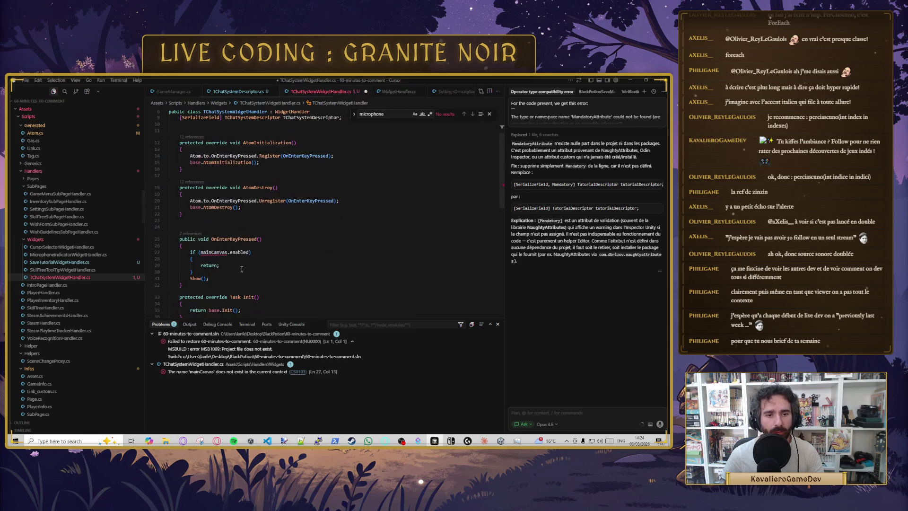
pyautogui.scroll(-3, 242, 269)
pyautogui.hotkey('ctrl', '.')
pyautogui.press('Return')
pyautogui.hotkey('ctrl', 's')
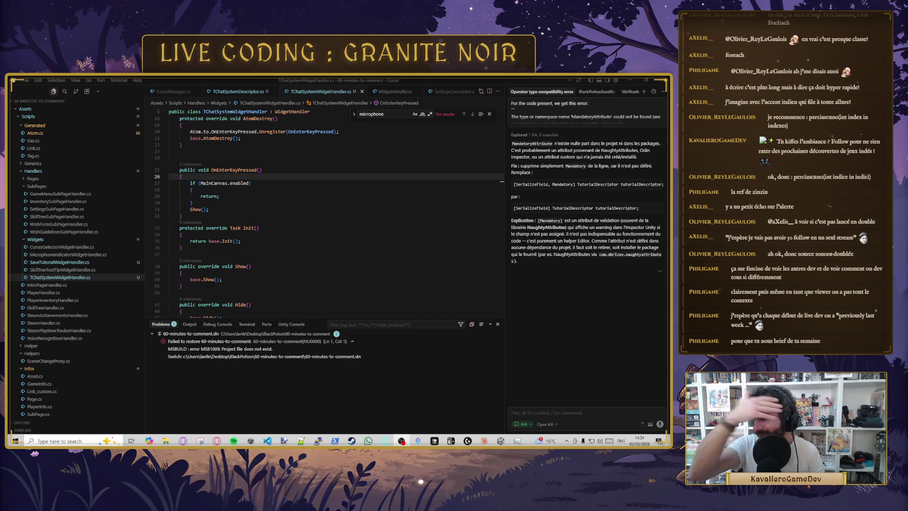
pyautogui.click(253, 209)
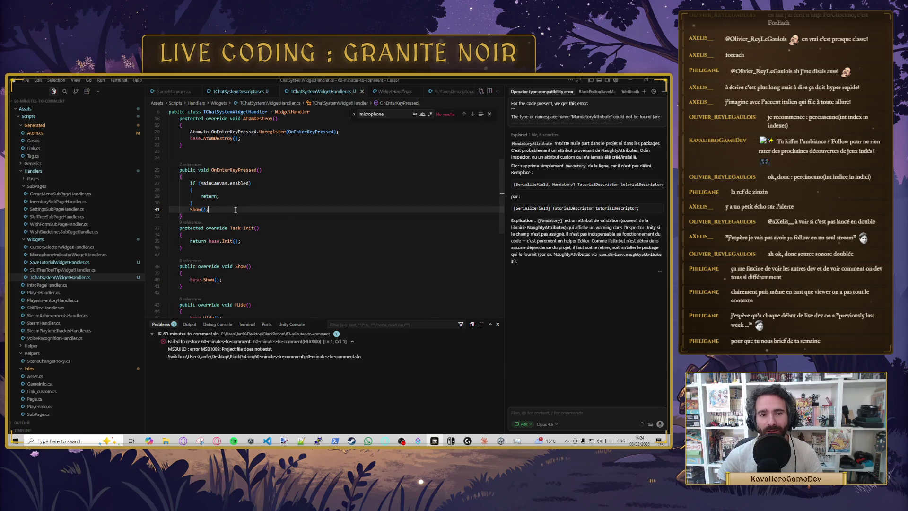
# Step: Add a Hide() call inside the MainCanvas-enabled if block of OnEnterKeyPressed
pyautogui.click(253, 203)
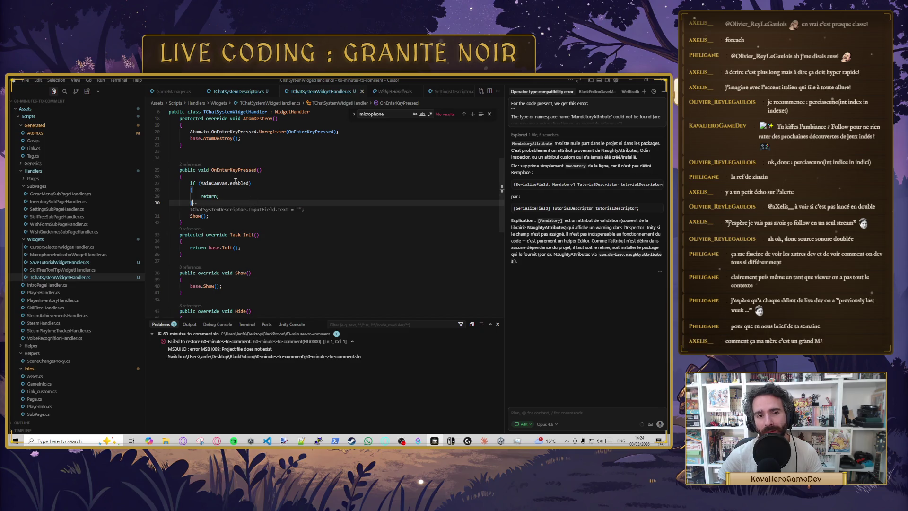
pyautogui.press('Up')
pyautogui.press('Up')
pyautogui.press('Tab')
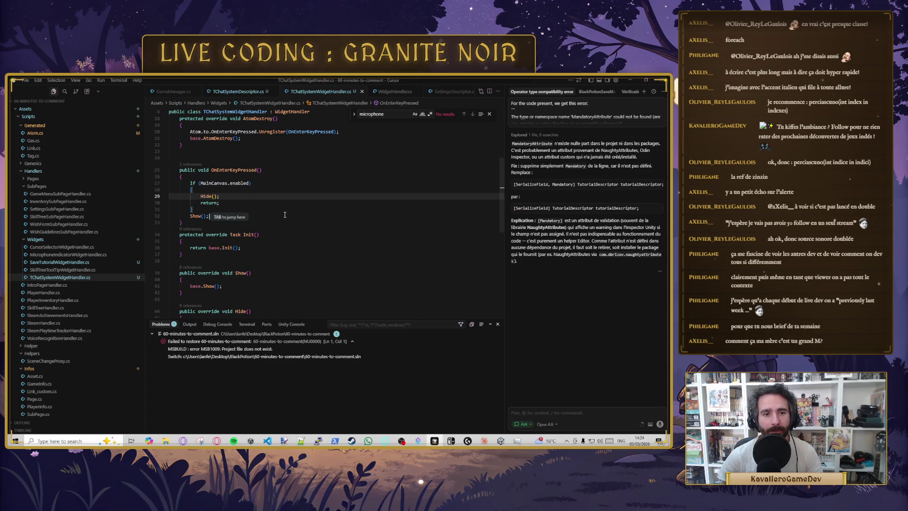
pyautogui.press('Tab')
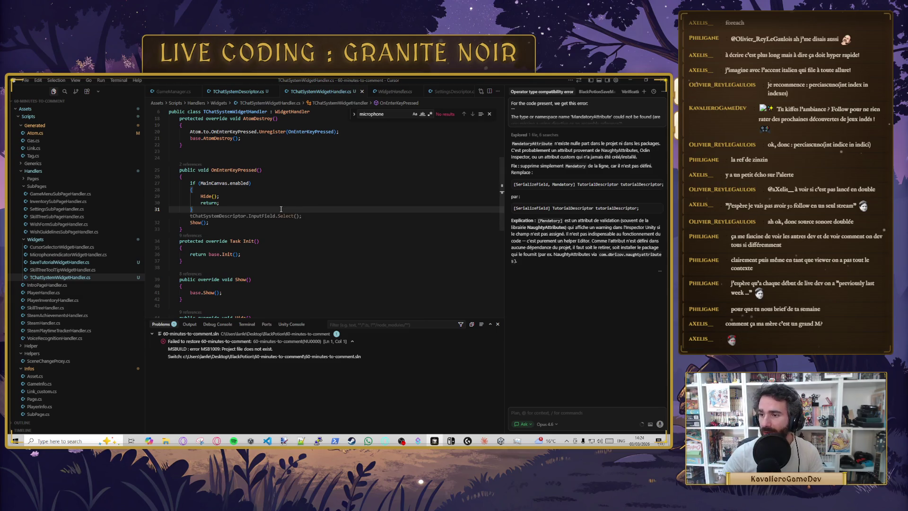
pyautogui.press('Escape')
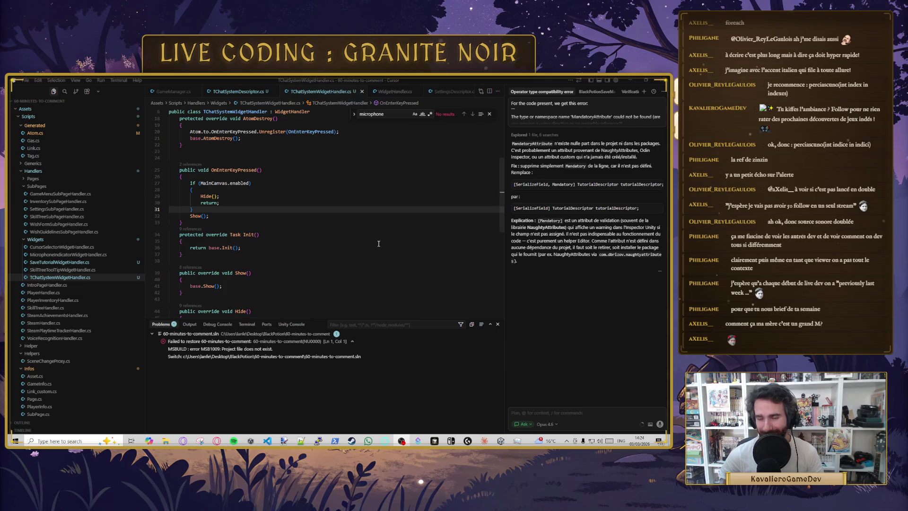
pyautogui.click(279, 215)
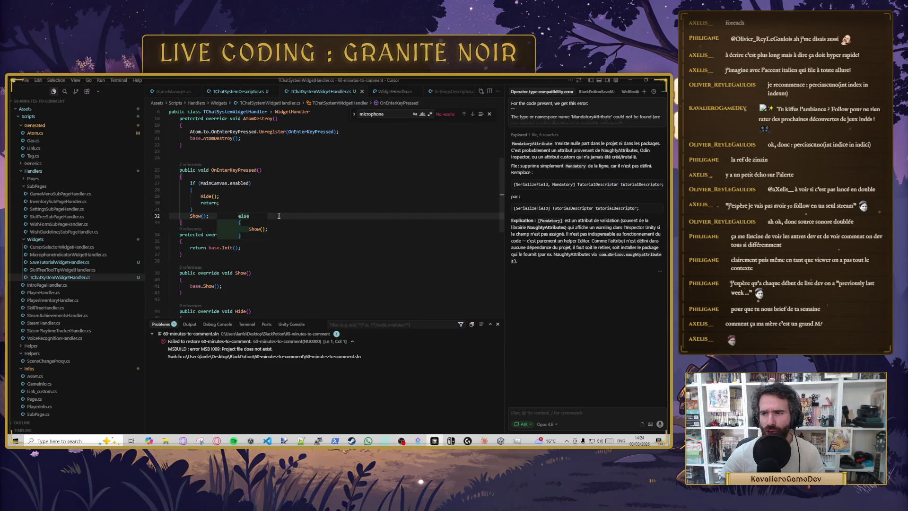
pyautogui.click(270, 209)
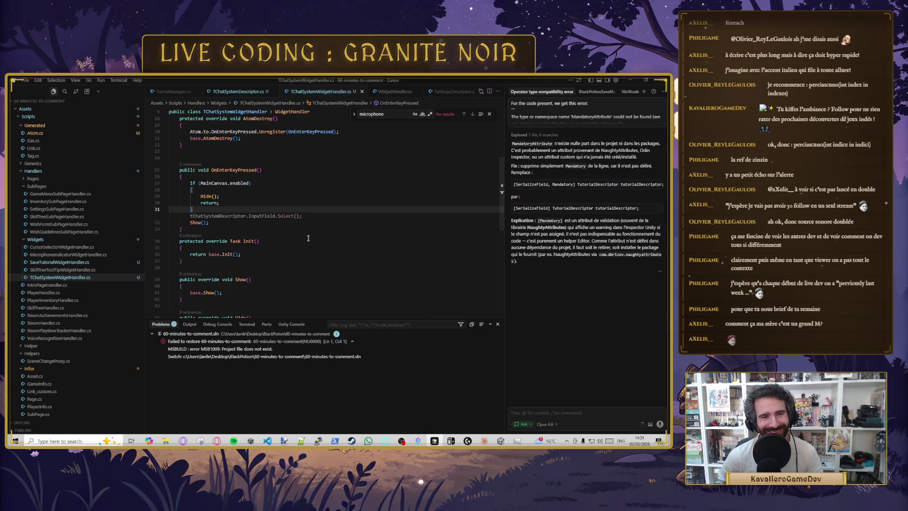
pyautogui.click(257, 170)
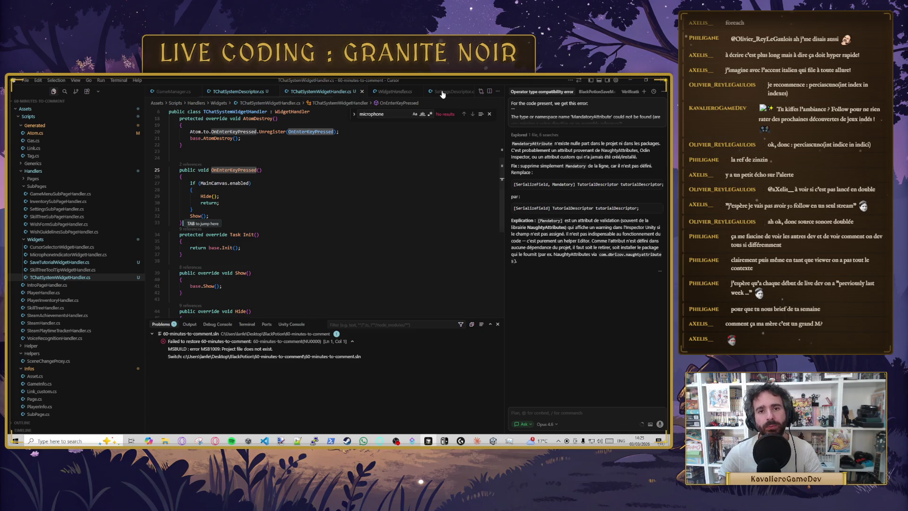
# Step: Insert InputField.Select() and ActivateInputField() before Show(), then let Unity recompile
pyautogui.press('Tab')
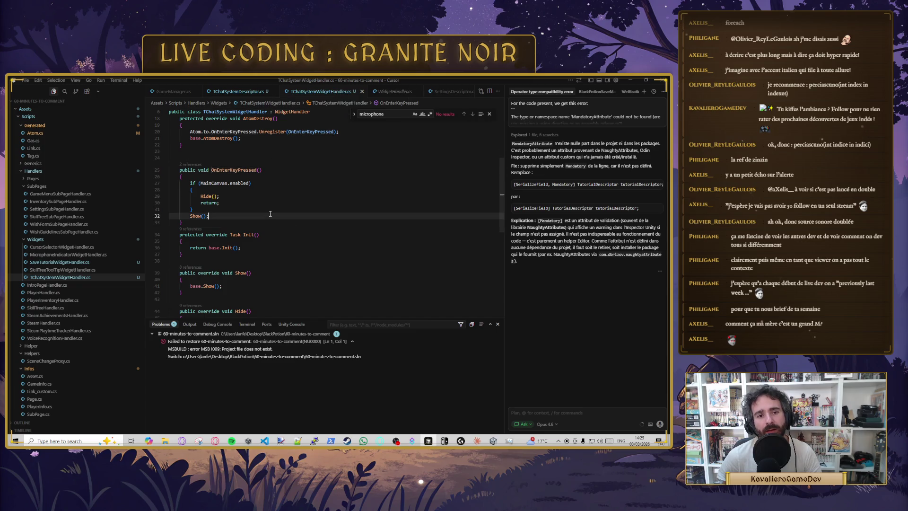
pyautogui.scroll(3, 263, 215)
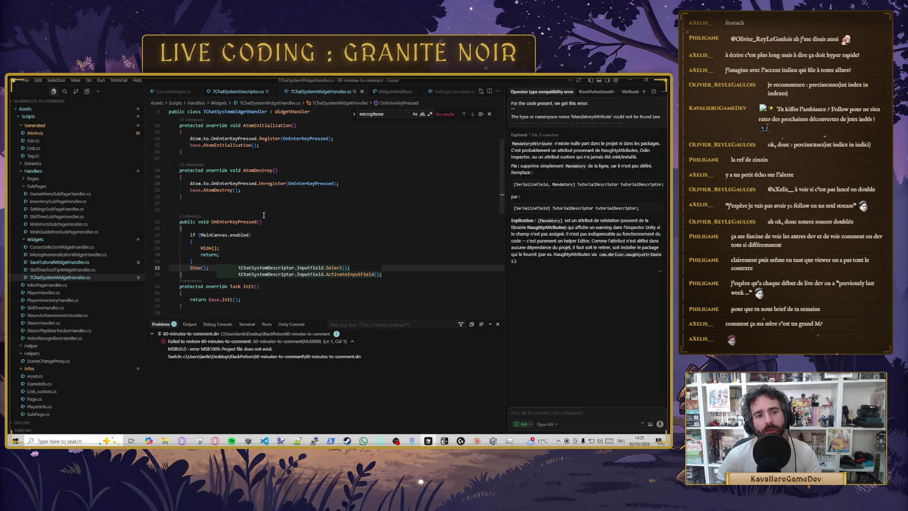
pyautogui.click(218, 261)
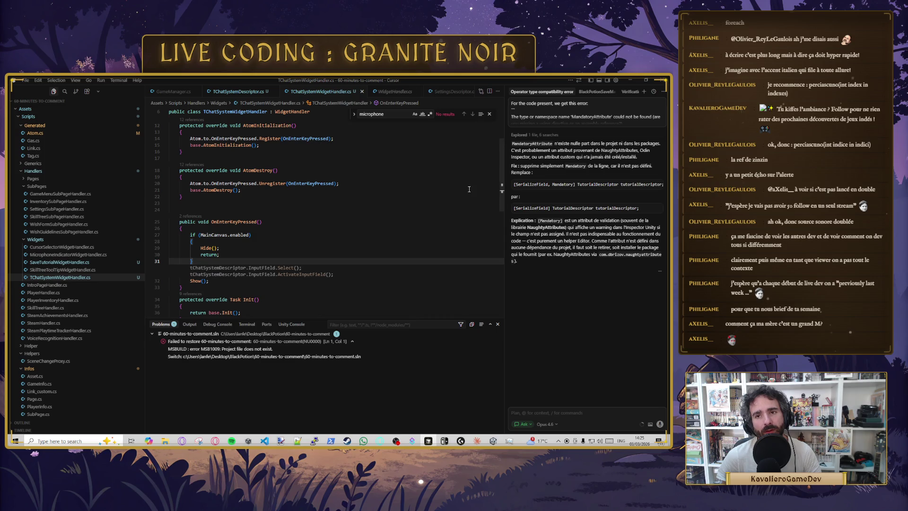
pyautogui.hotkey('alt', 'Tab')
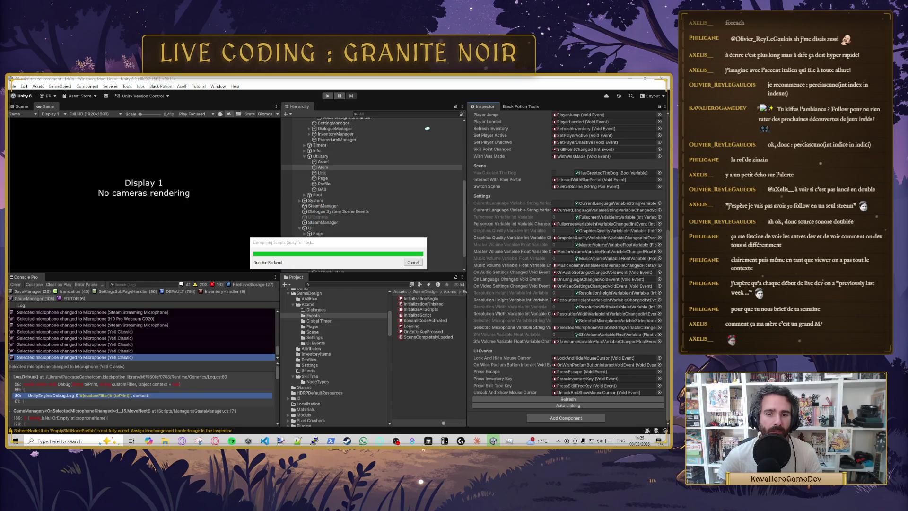
pyautogui.click(428, 440)
# Step: Open InputManager.cs and review the keyPushed list and its loop
pyautogui.hotkey('ctrl', 'p')
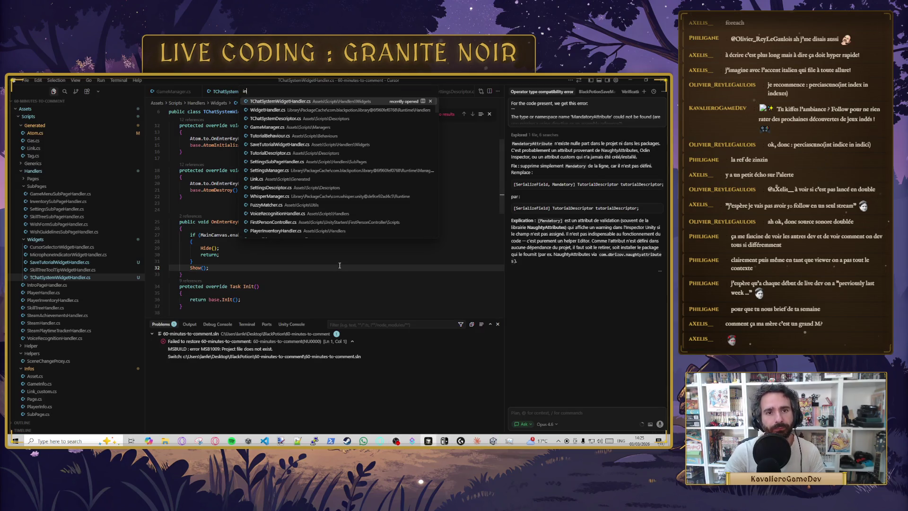
pyautogui.write('inputmanager')
pyautogui.press('Return')
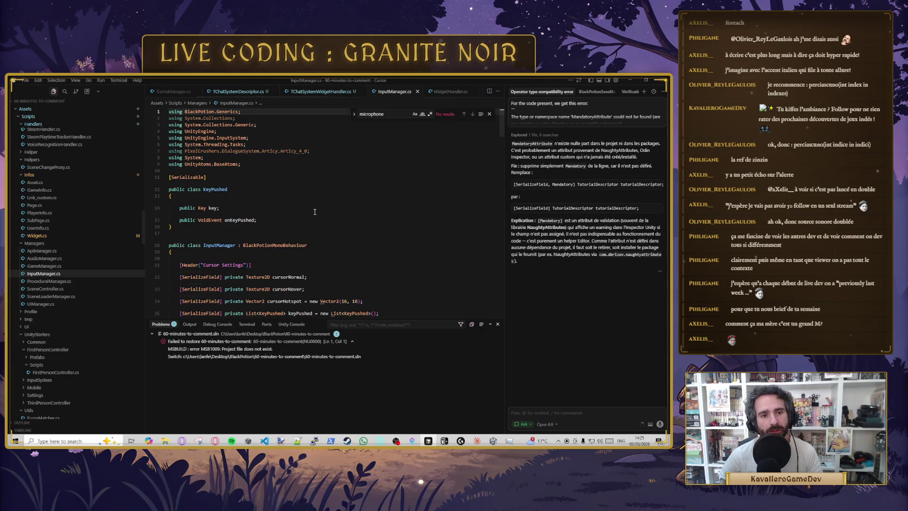
pyautogui.scroll(-4, 327, 262)
pyautogui.click(271, 227)
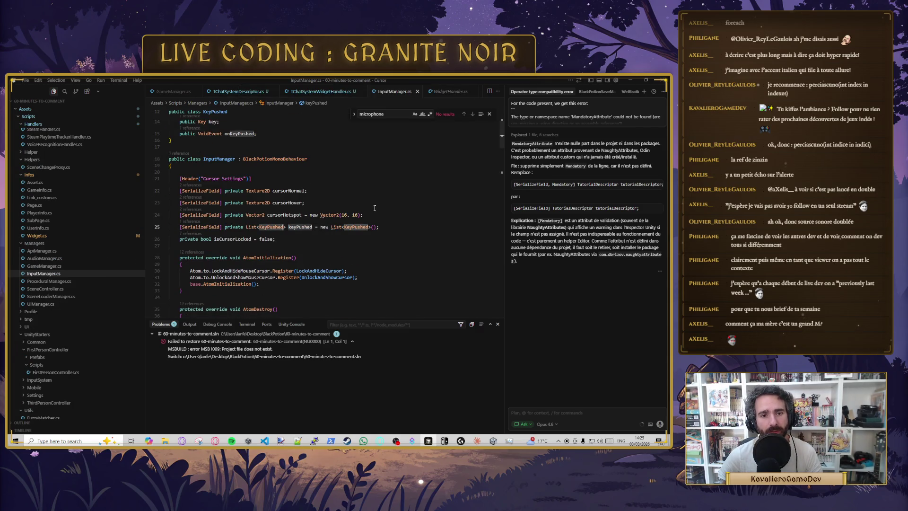
pyautogui.scroll(-7, 302, 217)
pyautogui.scroll(-2, 308, 215)
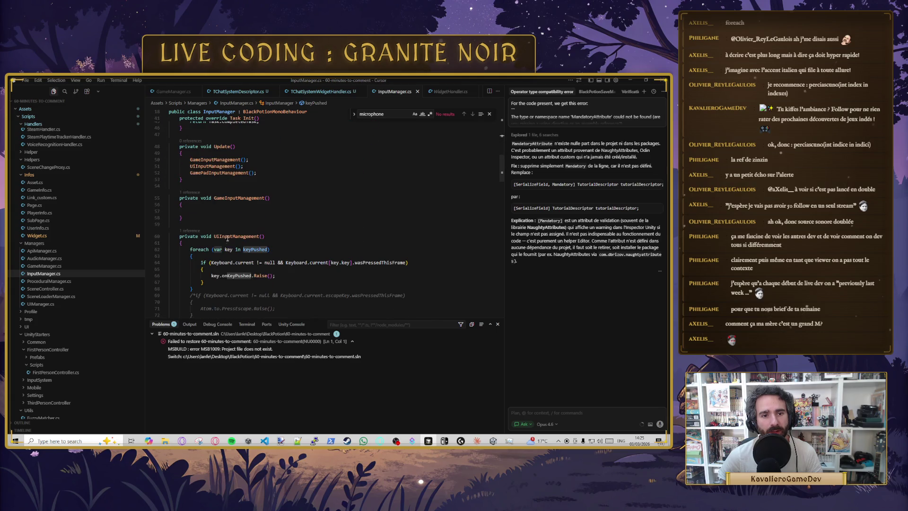
pyautogui.click(275, 250)
pyautogui.scroll(10, 214, 280)
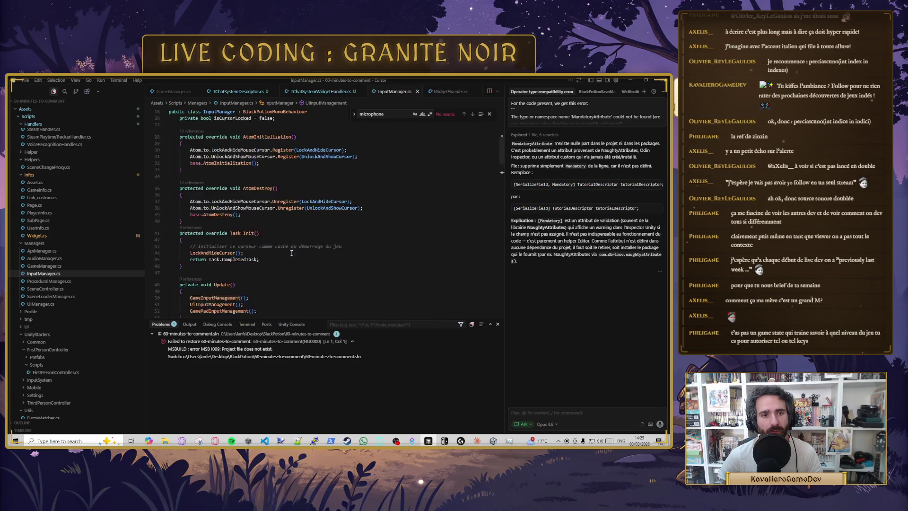
pyautogui.click(394, 261)
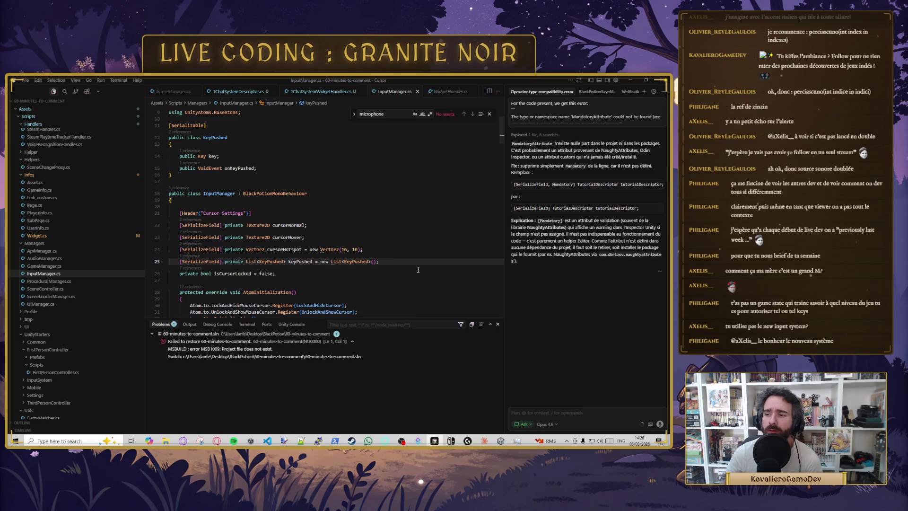
# Step: Delete the commented-out key-handling block in UiInputManagement
pyautogui.scroll(-12, 366, 240)
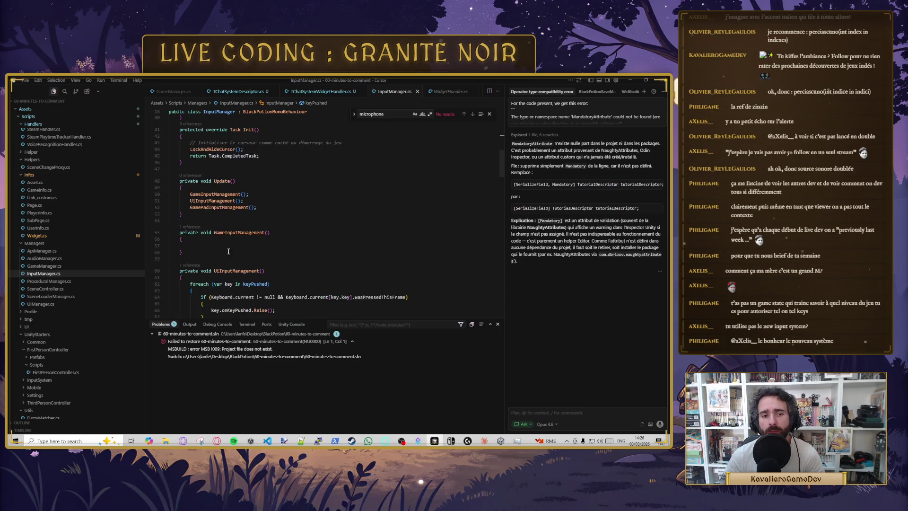
pyautogui.click(406, 210)
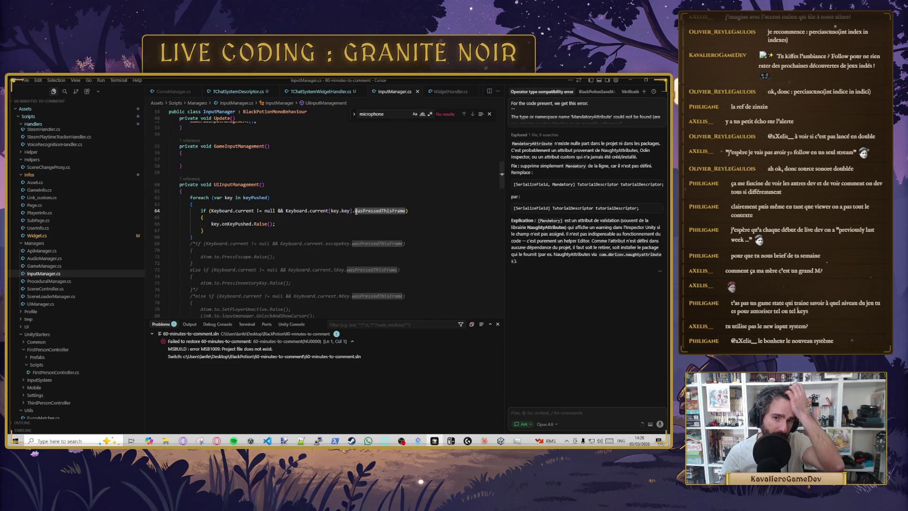
pyautogui.scroll(-2, 213, 267)
pyautogui.moveTo(204, 295)
pyautogui.mouseDown()
pyautogui.moveTo(142, 197)
pyautogui.moveTo(141, 210)
pyautogui.mouseUp()
pyautogui.press('Delete')
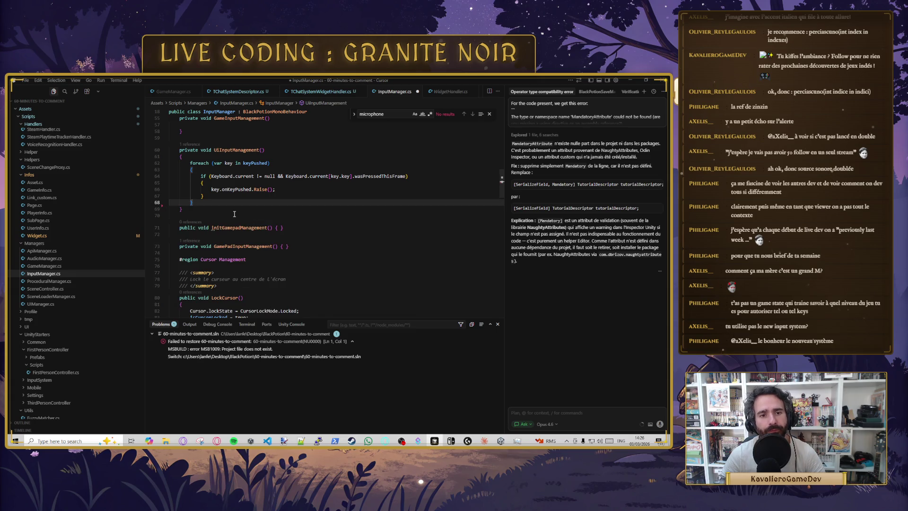
pyautogui.scroll(-3, 322, 221)
pyautogui.scroll(9, 322, 221)
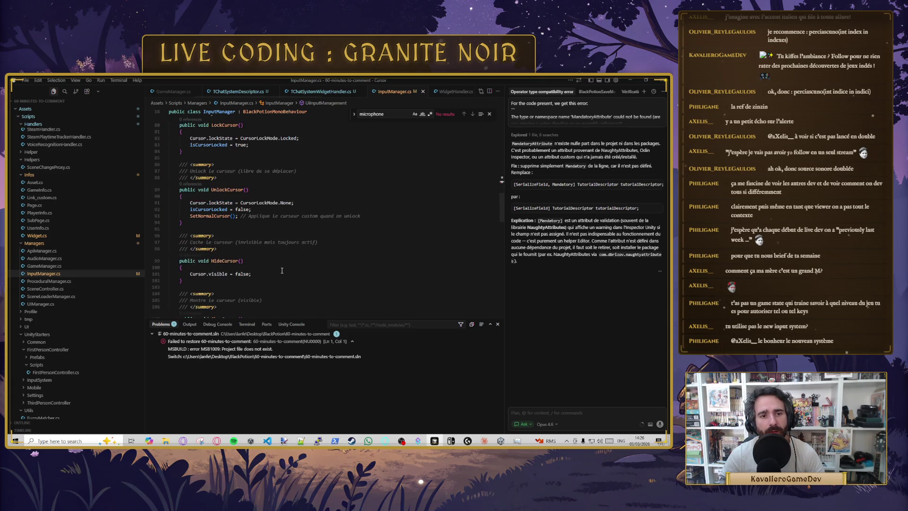
pyautogui.scroll(9, 288, 269)
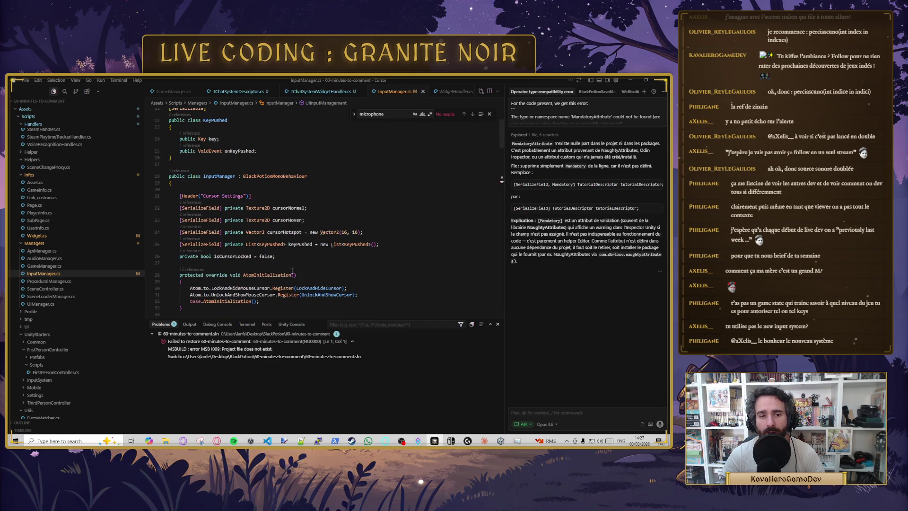
pyautogui.click(415, 245)
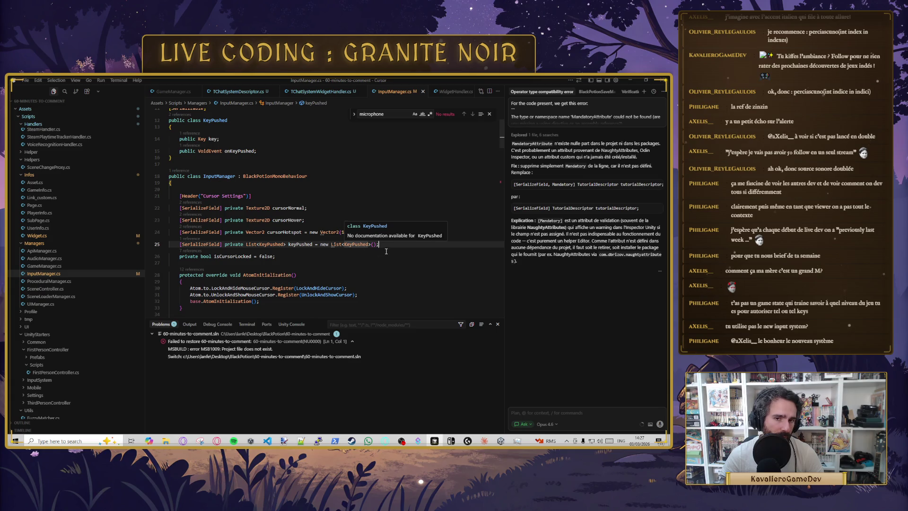
pyautogui.press('Return')
pyautogui.hotkey('ctrl', 'z')
pyautogui.click(284, 256)
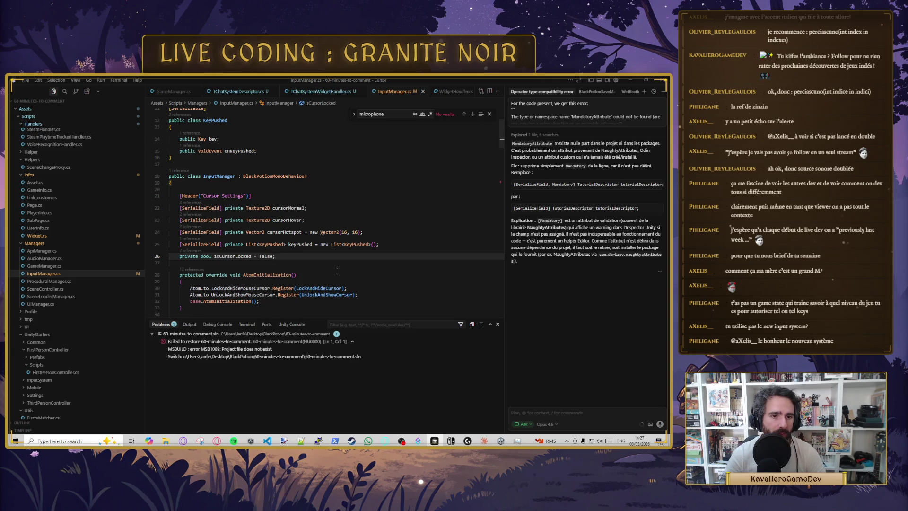
# Step: Try a trial field below isCursorLocked, undo it to restore the code, and go to Unity
pyautogui.press('Return')
pyautogui.press('Return')
pyautogui.write('pu')
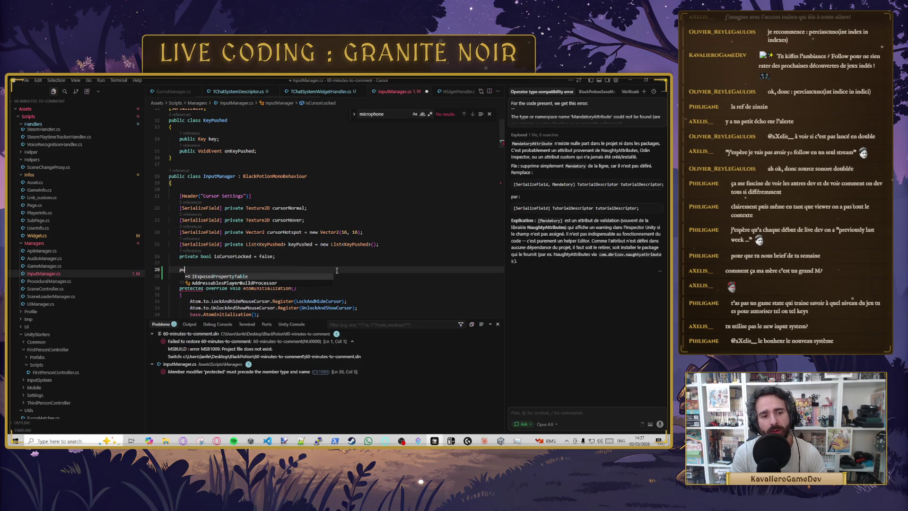
pyautogui.write('blic void ')
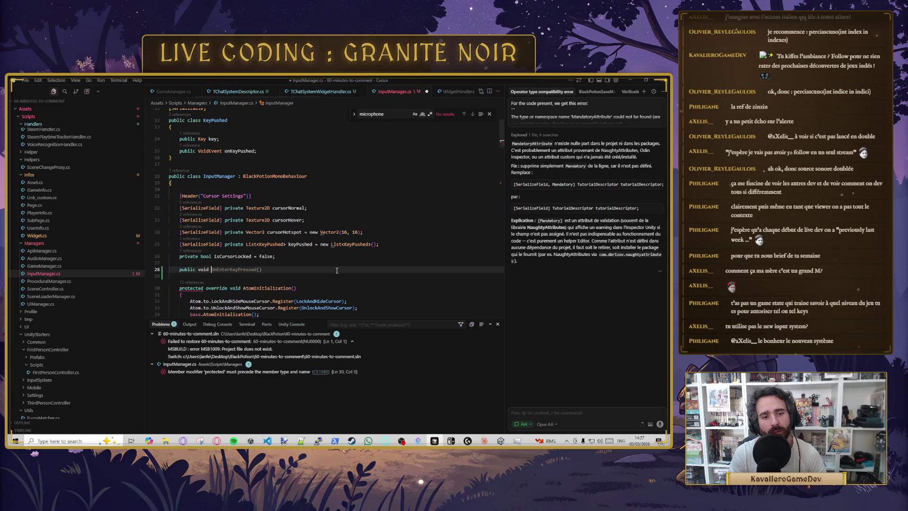
pyautogui.write('Listen')
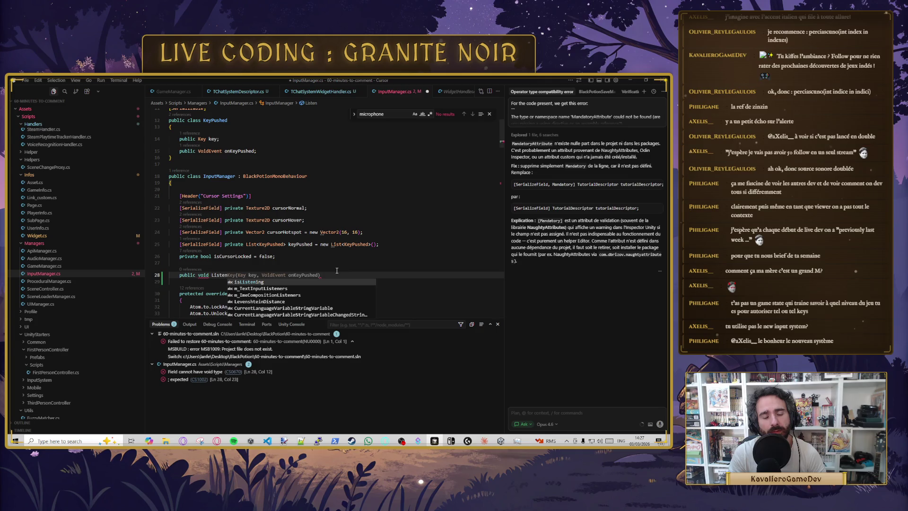
pyautogui.hotkey('ctrl', 'BackSpace')
pyautogui.hotkey('ctrl', 'BackSpace')
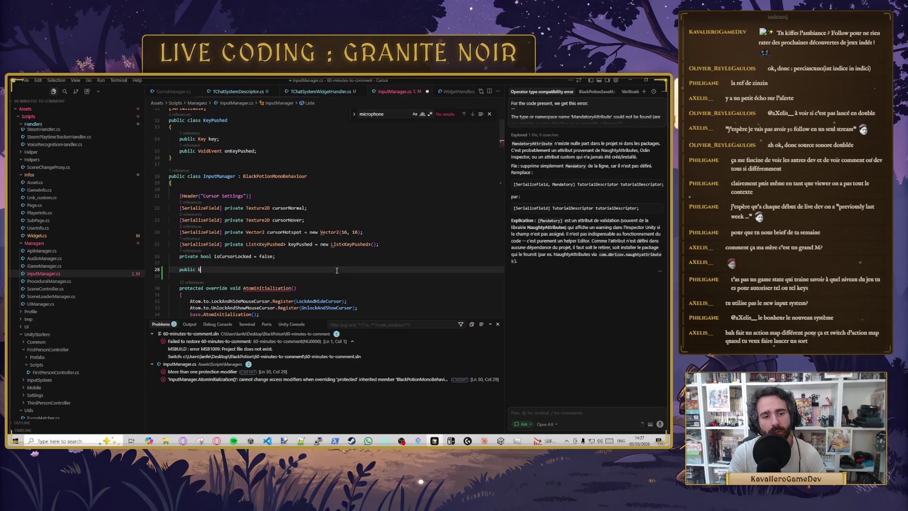
pyautogui.write('ool')
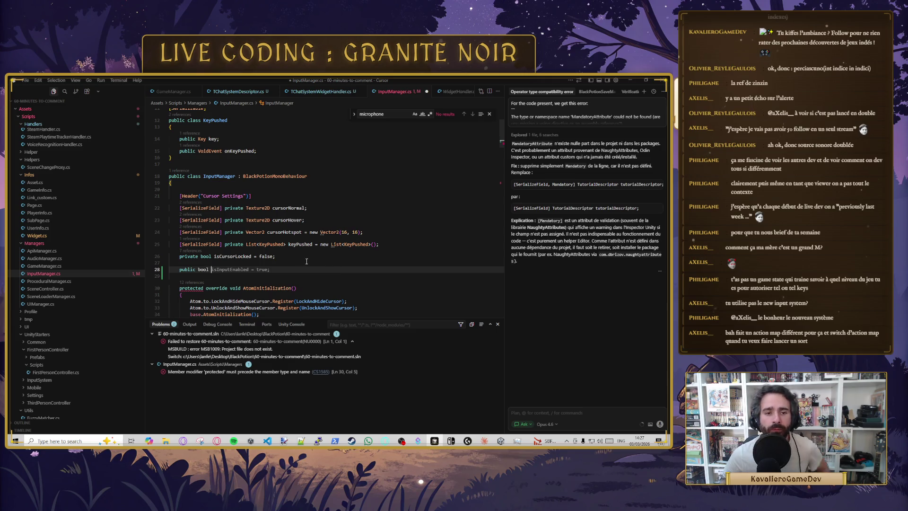
pyautogui.click(220, 264)
pyautogui.hotkey('ctrl', 'z')
pyautogui.hotkey('ctrl', 'z')
pyautogui.hotkey('ctrl', 'z')
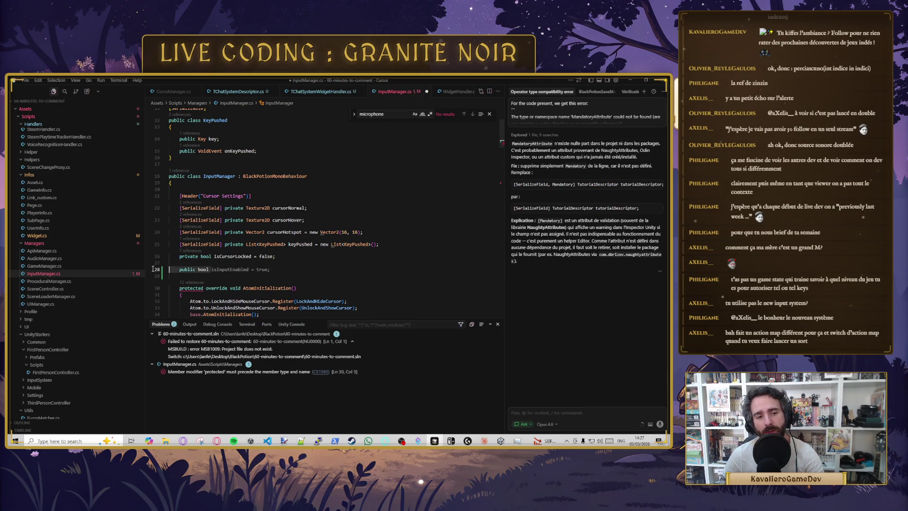
pyautogui.click(500, 441)
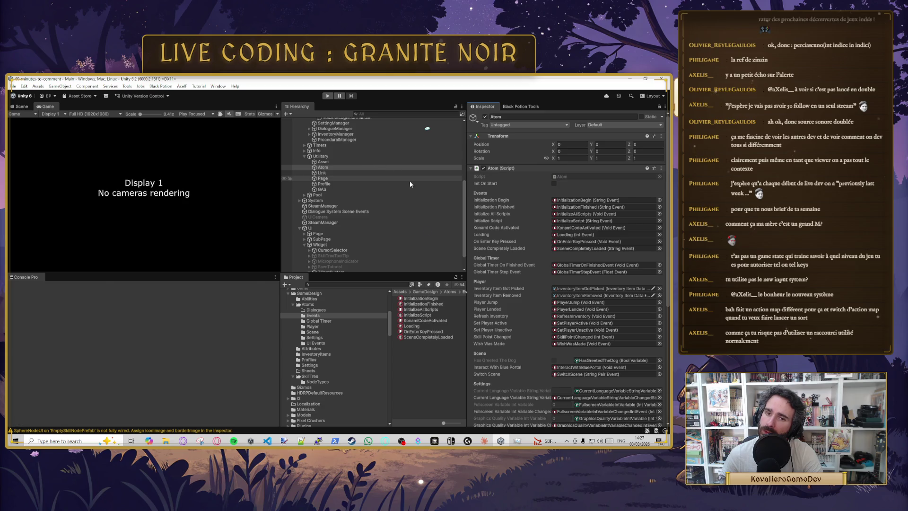
# Step: Inspect TChatSystemWidgetHandler, UIManager, then InputManager's Key Pushed bindings with Enter raising OnEnterKeyPressed
pyautogui.scroll(5, 376, 181)
pyautogui.click(359, 171)
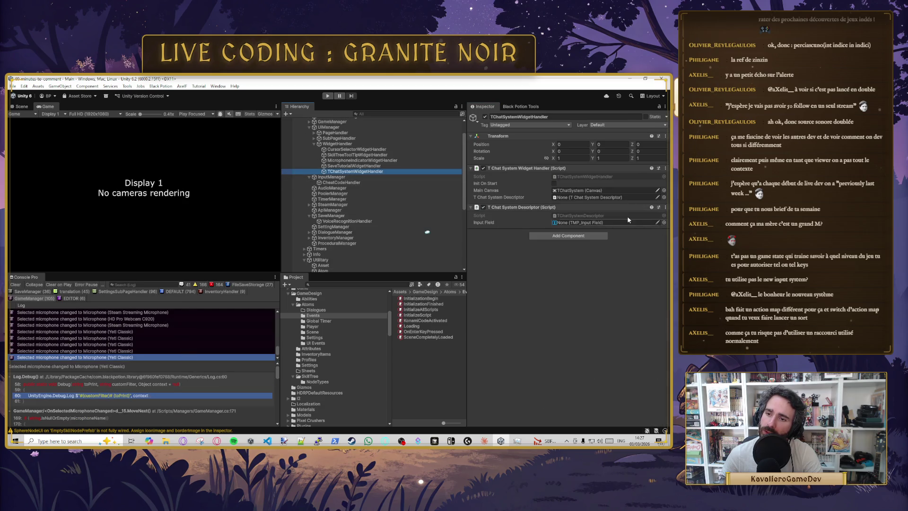
pyautogui.scroll(1, 400, 188)
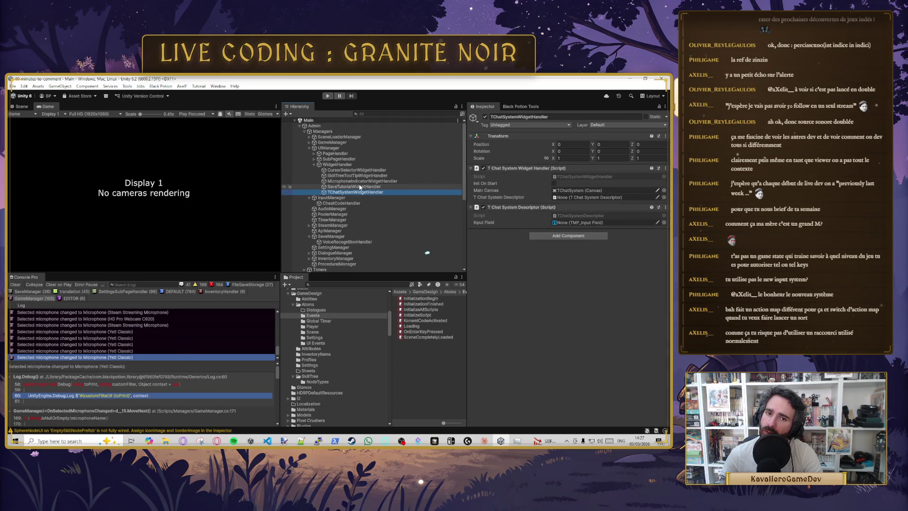
pyautogui.click(341, 148)
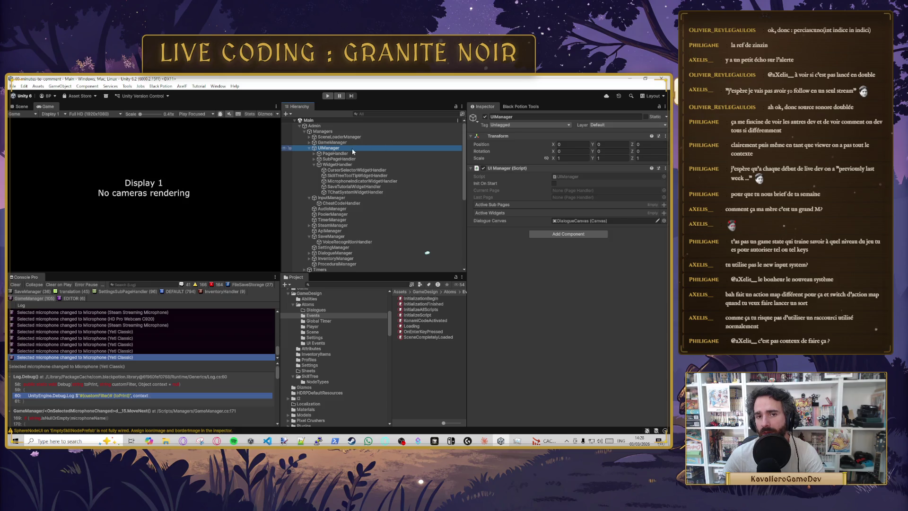
pyautogui.click(348, 197)
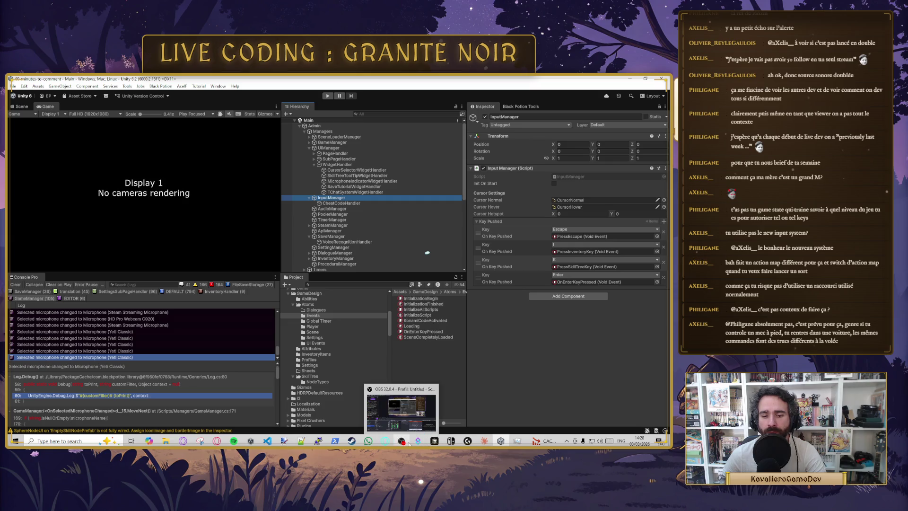
# Step: Glance at InputManager.cs in Cursor, then return to Unity
pyautogui.moveTo(441, 442)
pyautogui.click(440, 411)
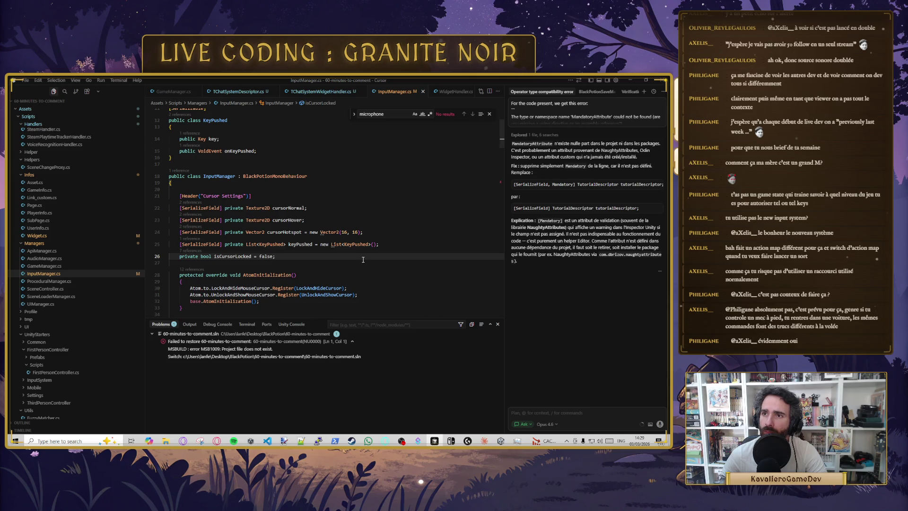
pyautogui.click(500, 440)
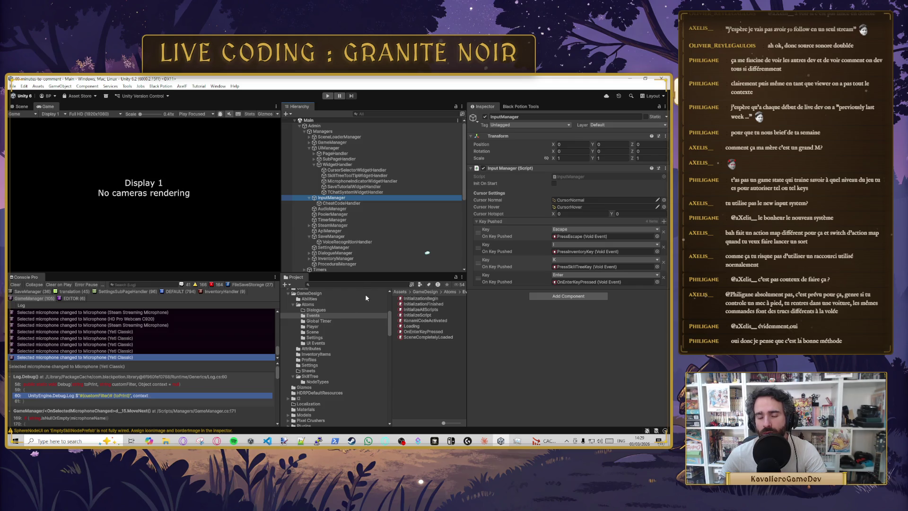
# Step: Collapse the Atoms and GameDesign folders and browse Assets > UI, selecting Inventory
pyautogui.press('k')
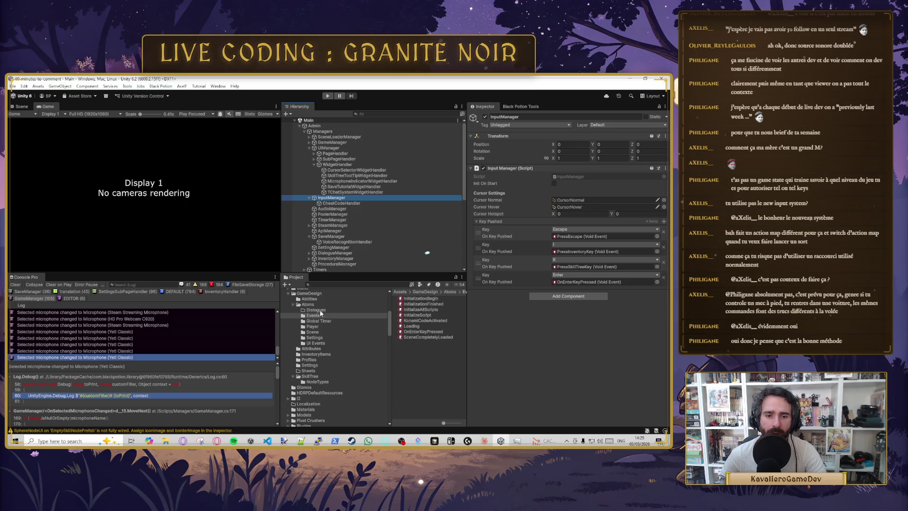
pyautogui.click(293, 304)
pyautogui.click(288, 293)
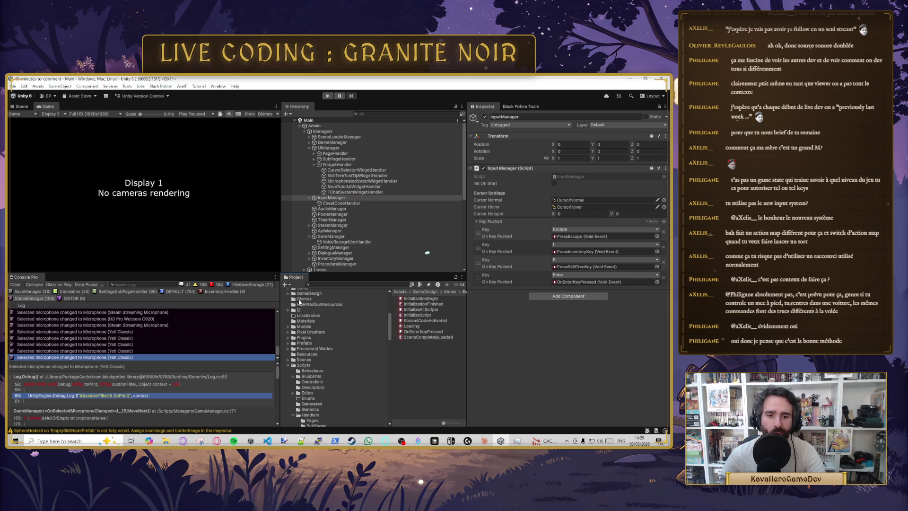
pyautogui.scroll(3, 323, 325)
pyautogui.scroll(3, 323, 324)
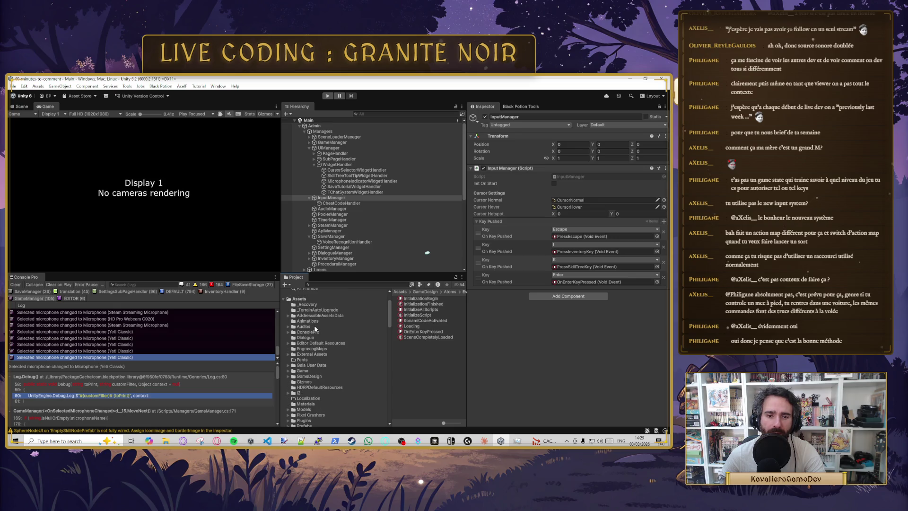
pyautogui.click(300, 299)
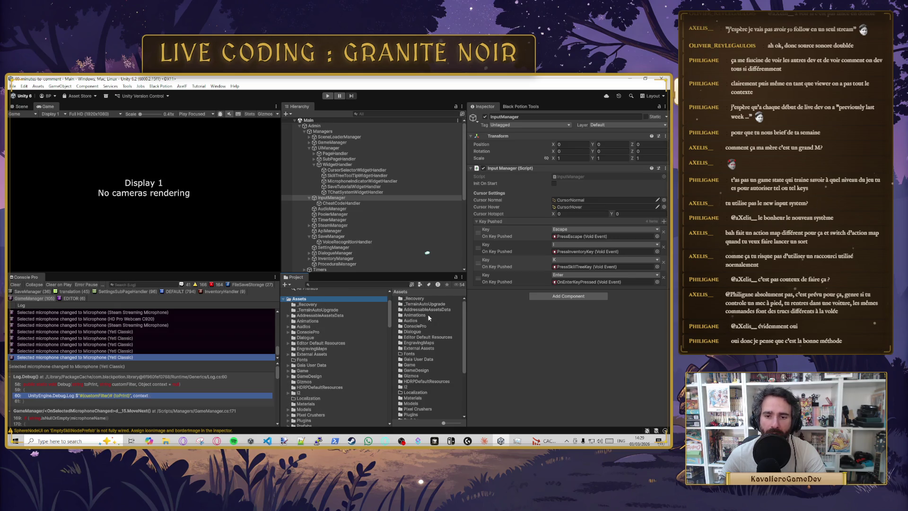
pyautogui.scroll(-3, 434, 335)
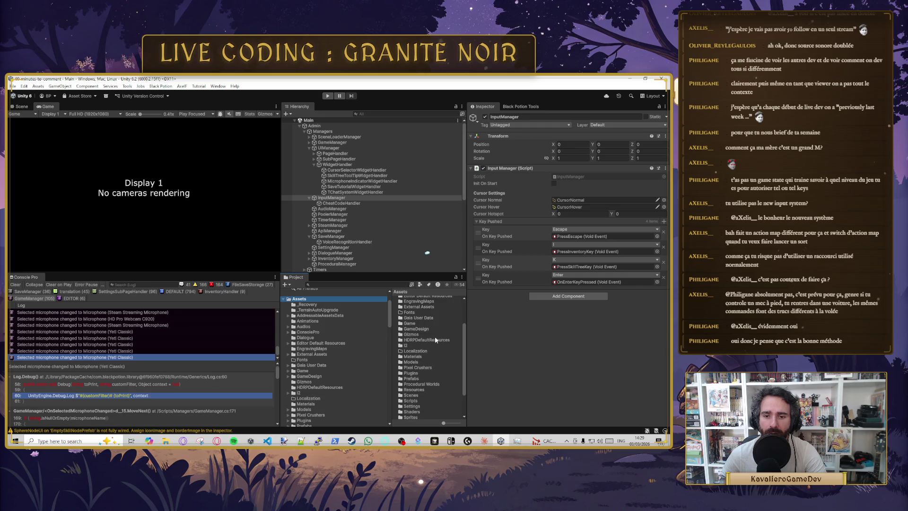
pyautogui.scroll(-3, 436, 339)
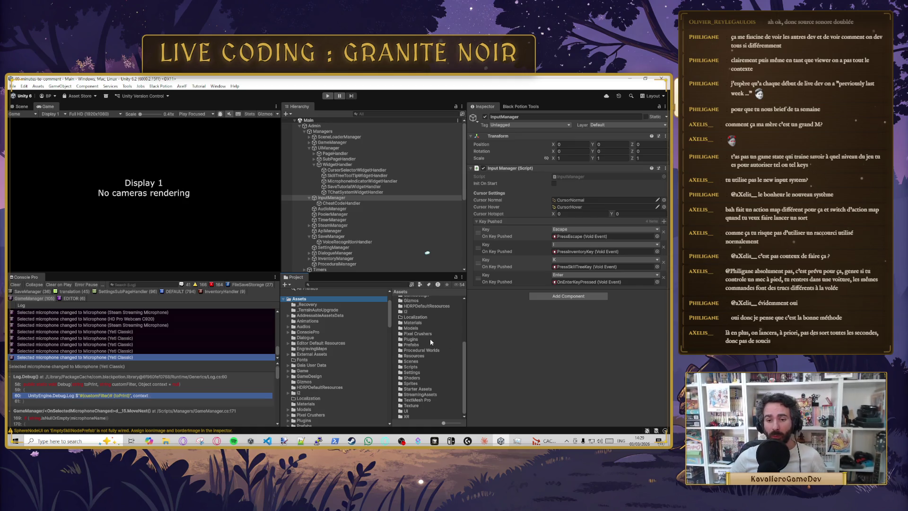
pyautogui.click(412, 411)
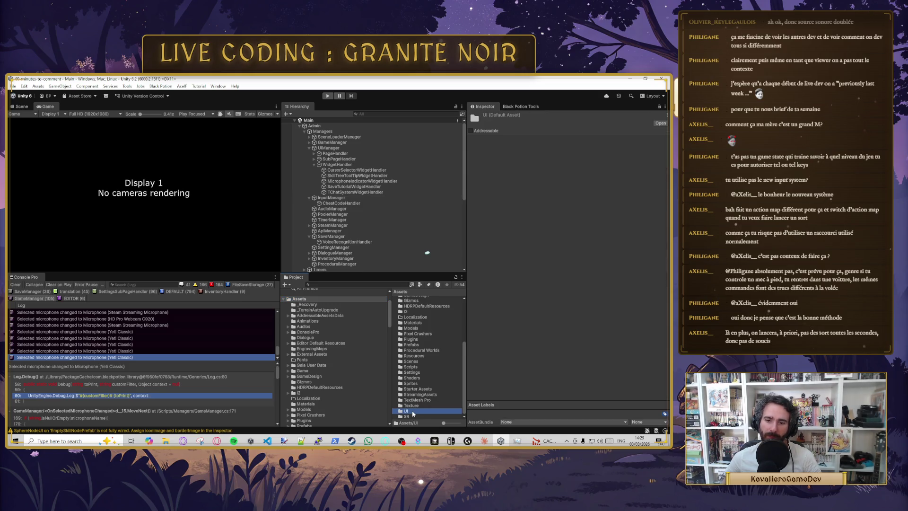
pyautogui.doubleClick(412, 412)
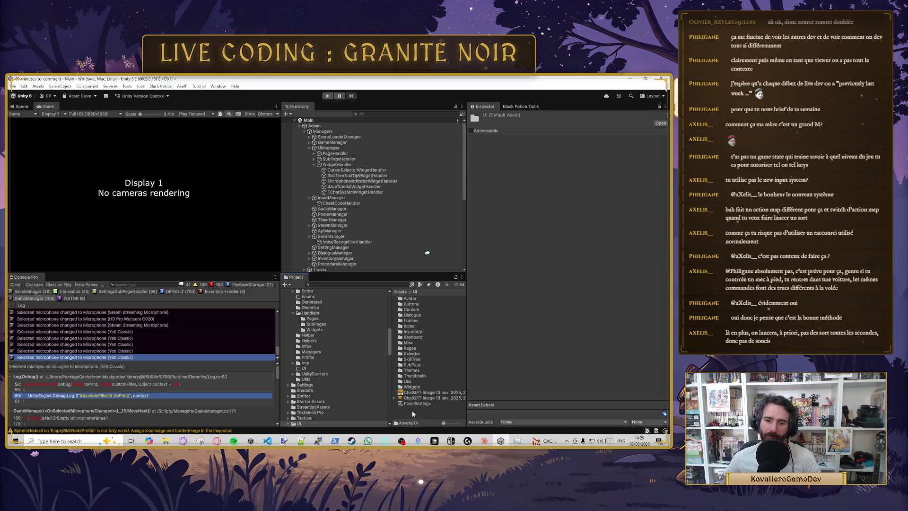
pyautogui.click(417, 334)
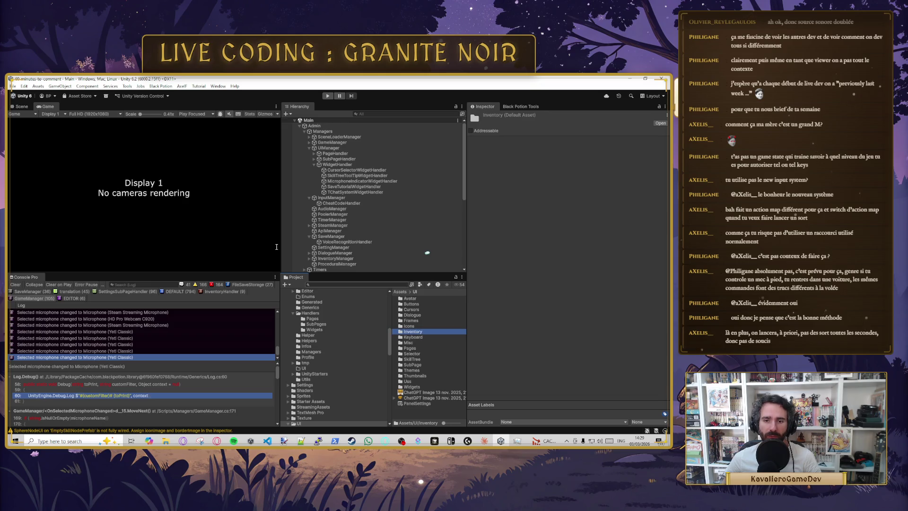
# Step: Open Edit > Project Settings and maximize the window
pyautogui.click(24, 86)
pyautogui.click(45, 298)
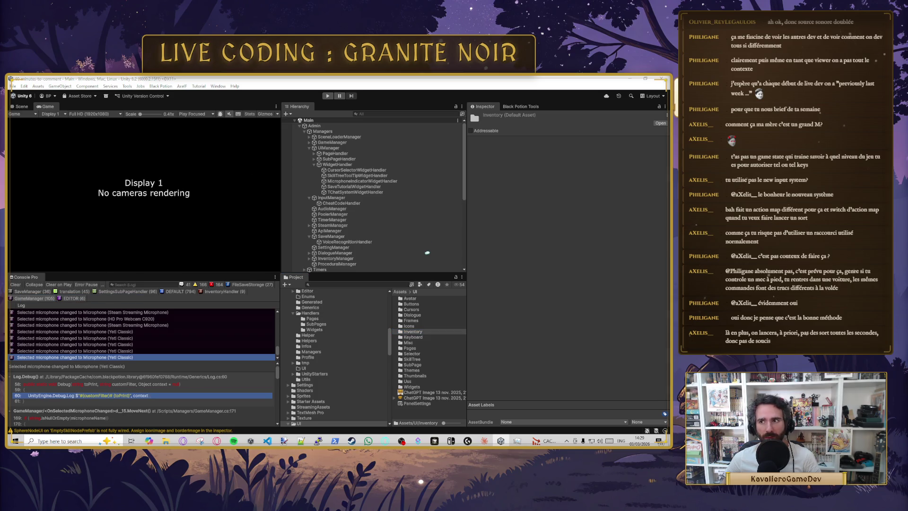
pyautogui.doubleClick(634, 162)
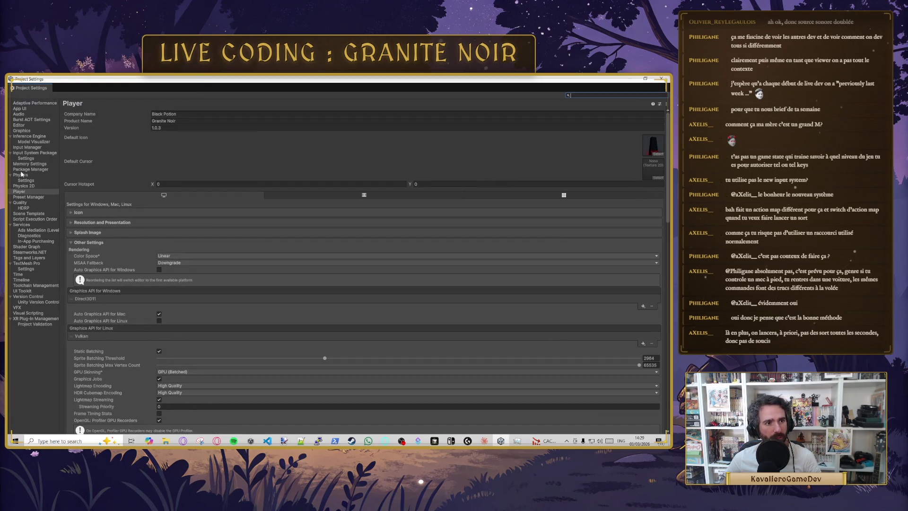
# Step: View the Player and UI action maps in the Input System Package settings
pyautogui.click(30, 154)
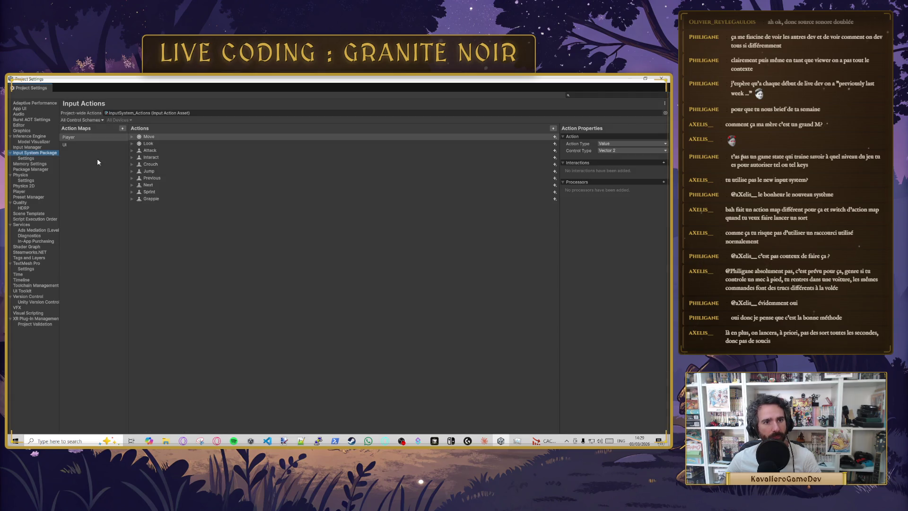
pyautogui.click(90, 137)
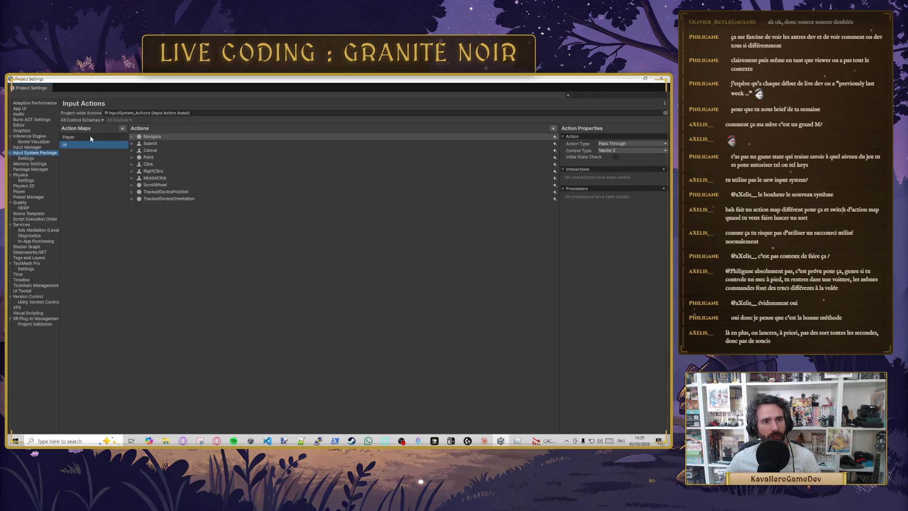
pyautogui.click(190, 113)
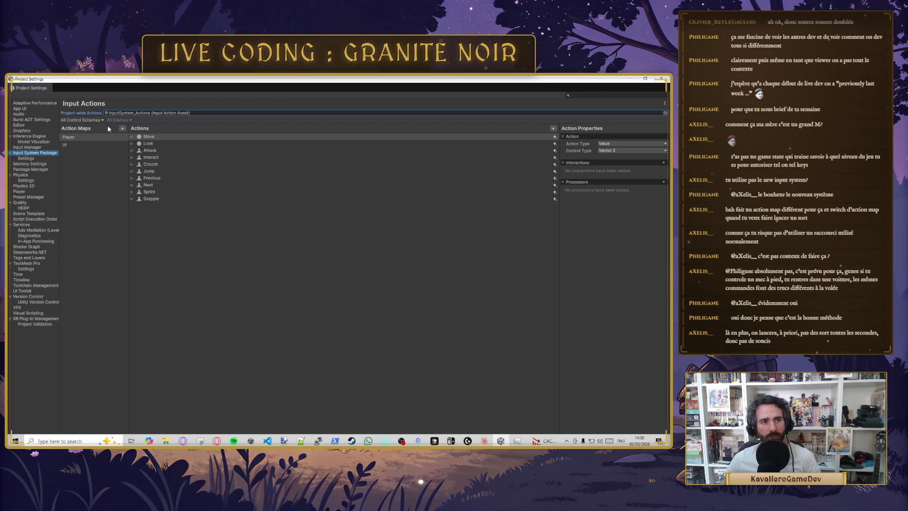
pyautogui.click(93, 145)
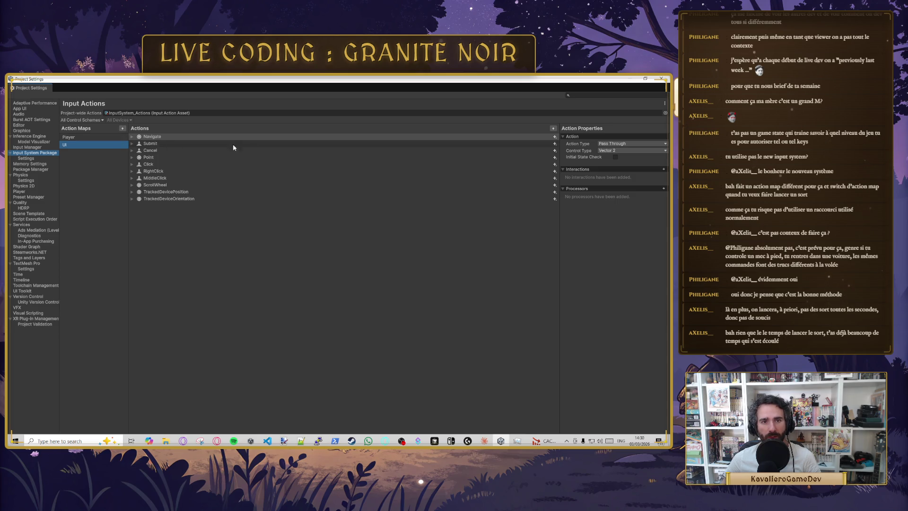
pyautogui.click(584, 137)
pyautogui.click(584, 137)
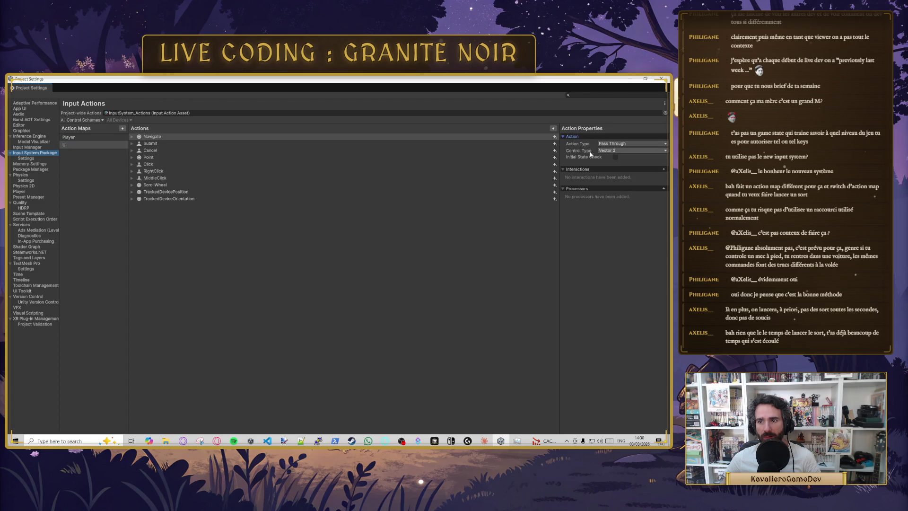
pyautogui.click(591, 169)
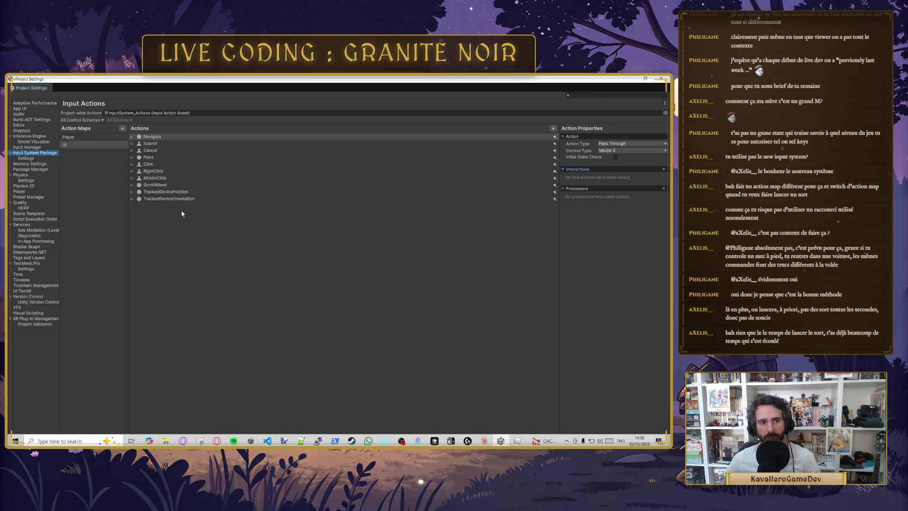
# Step: Inspect action and control type options for Navigate, Submit and Cancel without changing them
pyautogui.click(619, 150)
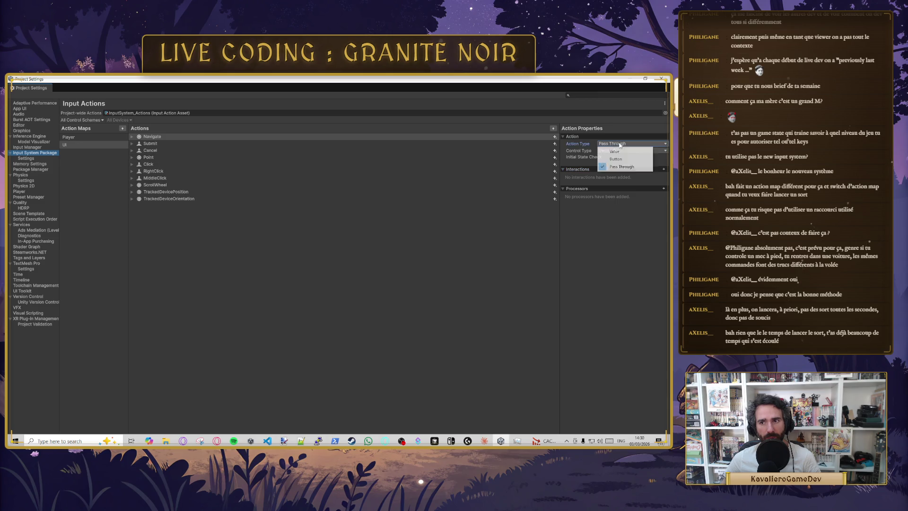
pyautogui.click(633, 159)
pyautogui.click(630, 150)
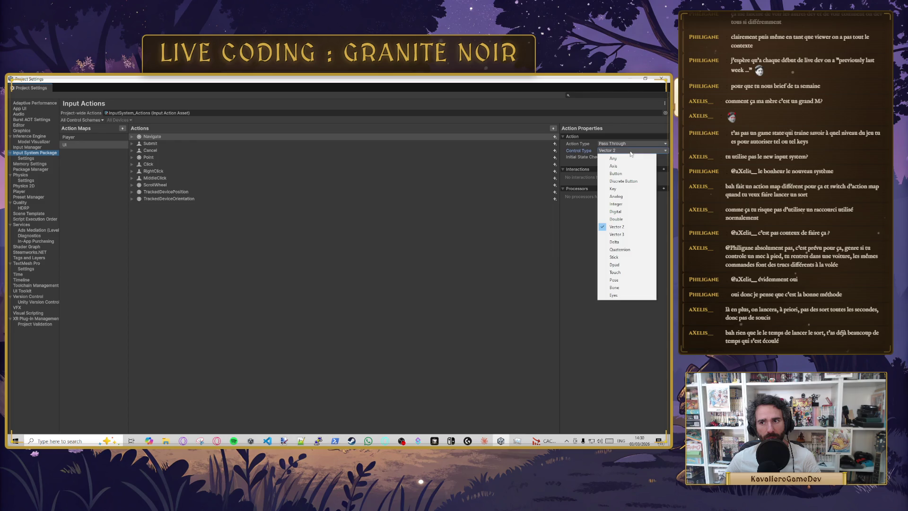
pyautogui.click(577, 236)
pyautogui.click(161, 145)
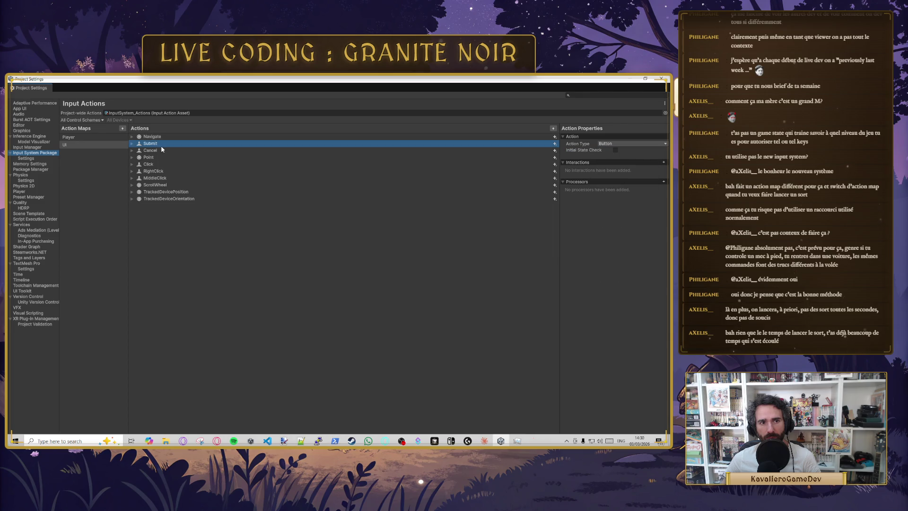
pyautogui.click(631, 143)
pyautogui.click(597, 243)
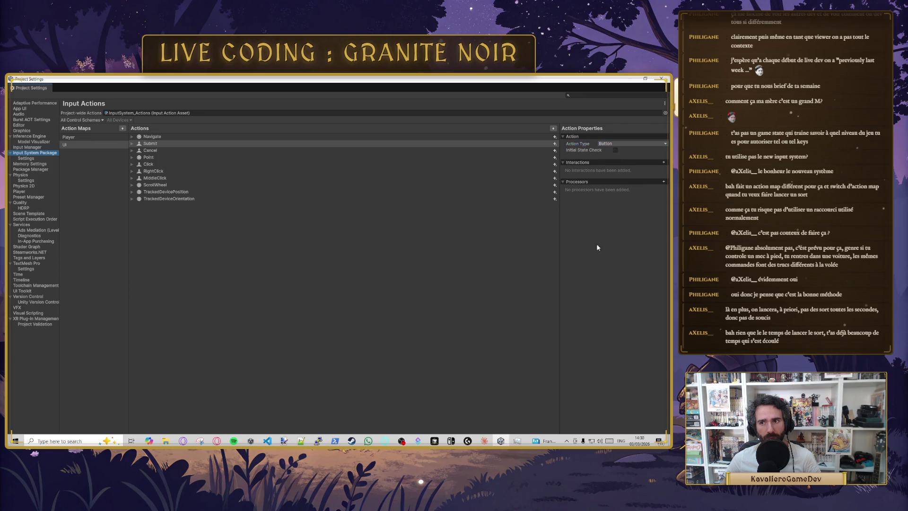
pyautogui.click(171, 150)
pyautogui.press('Down')
pyautogui.press('Down')
pyautogui.press('Down')
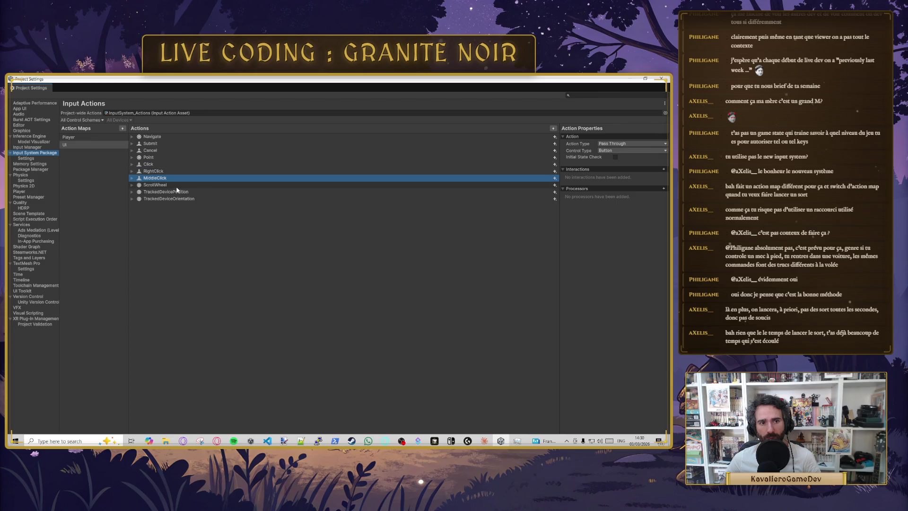
# Step: Check the Interact action's Hold interaction and the Input Manager and Input System pages, then close Project Settings
pyautogui.click(86, 138)
pyautogui.doubleClick(86, 141)
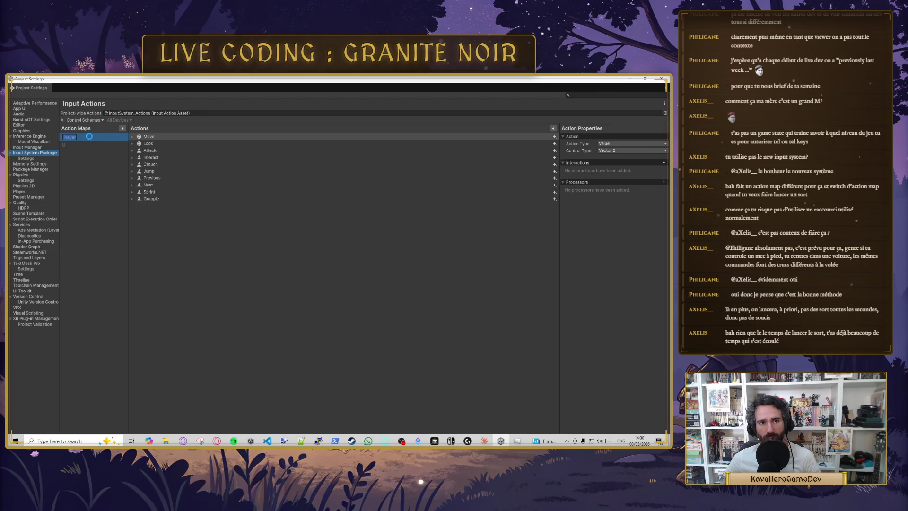
pyautogui.click(84, 168)
pyautogui.click(155, 159)
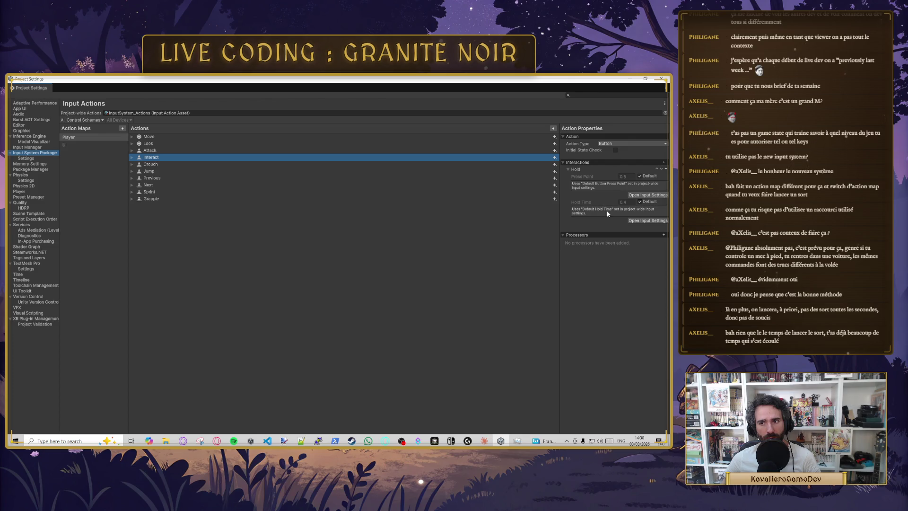
pyautogui.click(637, 220)
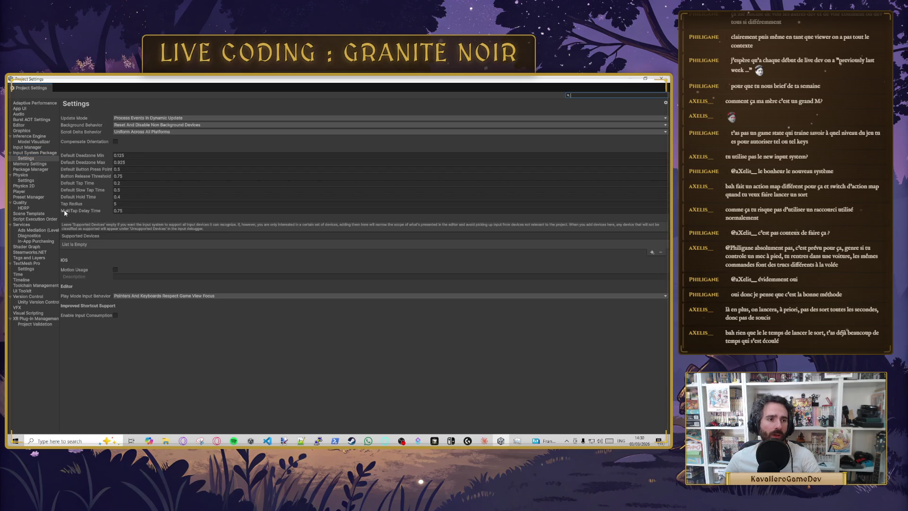
pyautogui.click(35, 148)
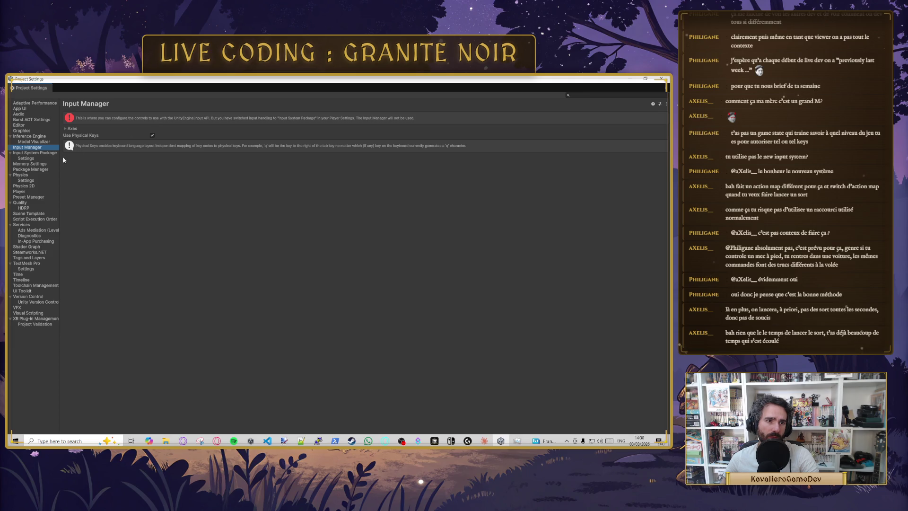
pyautogui.click(41, 160)
pyautogui.click(42, 153)
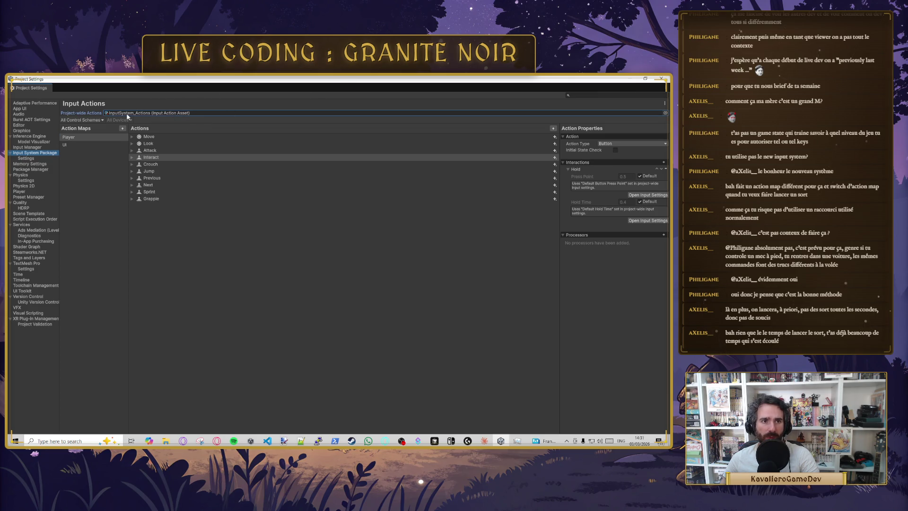
pyautogui.hotkey('alt', 'Tab')
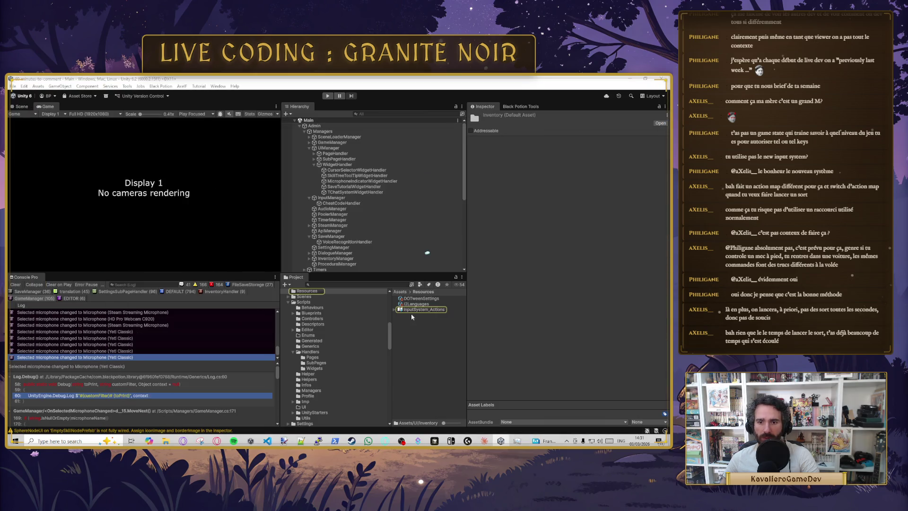
# Step: Expand the InputSystem_Actions asset and check its Player action references, ending at Player/Grapple
pyautogui.click(414, 310)
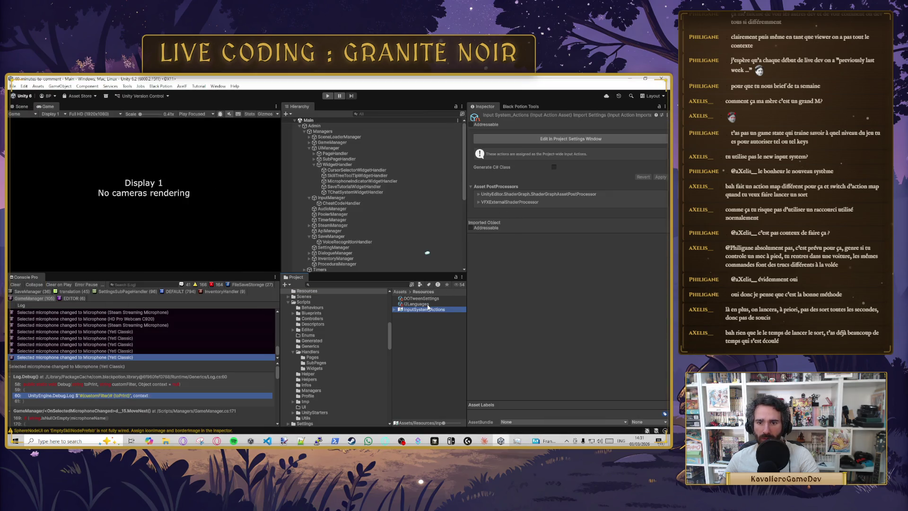
pyautogui.scroll(3, 373, 333)
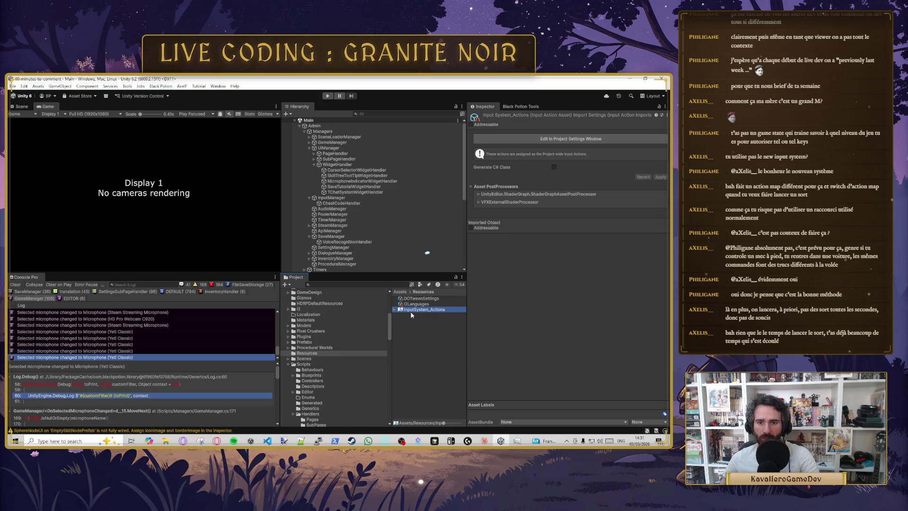
pyautogui.click(395, 310)
pyautogui.press('Down')
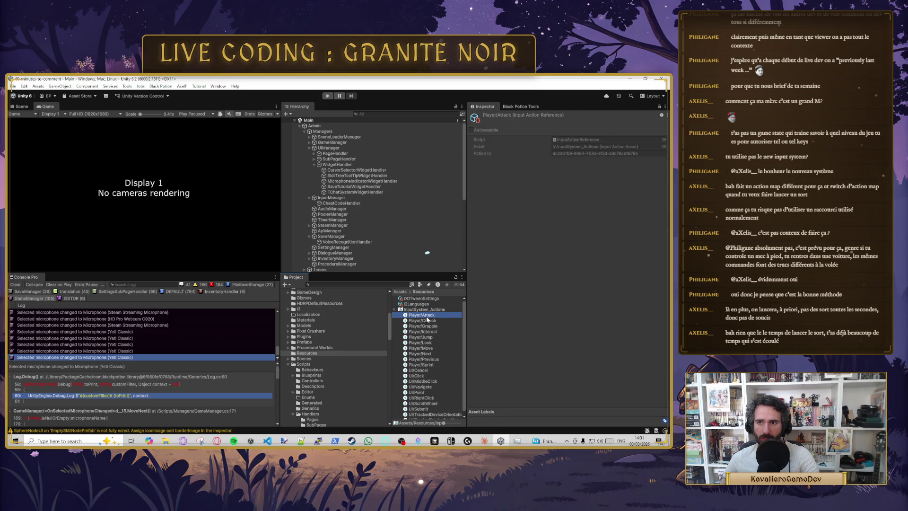
pyautogui.click(427, 320)
pyautogui.click(427, 326)
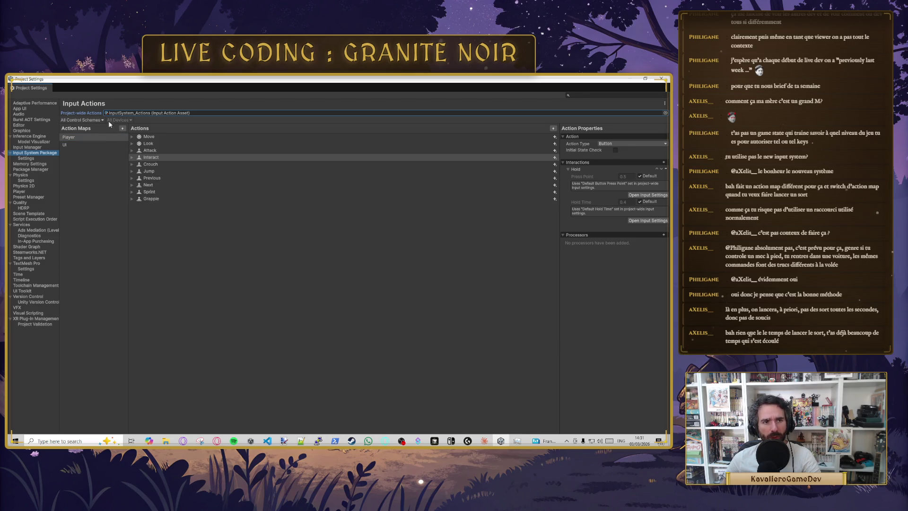
# Step: Add a new action map named Tchat and select its default action and empty binding
pyautogui.click(123, 128)
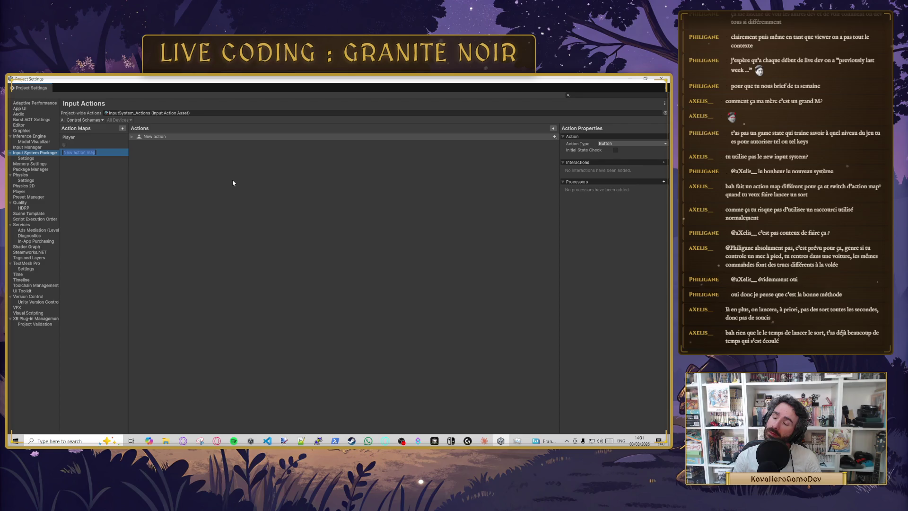
pyautogui.write('Tchat')
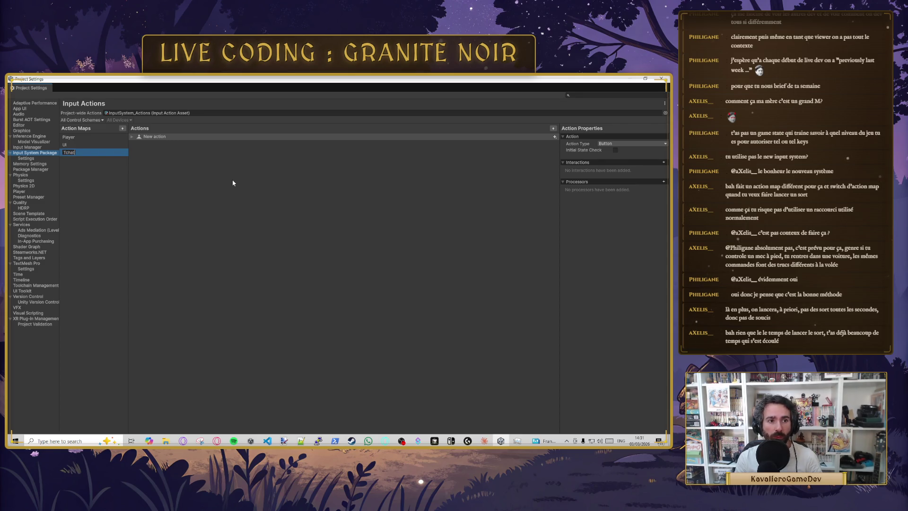
pyautogui.click(137, 136)
pyautogui.click(132, 137)
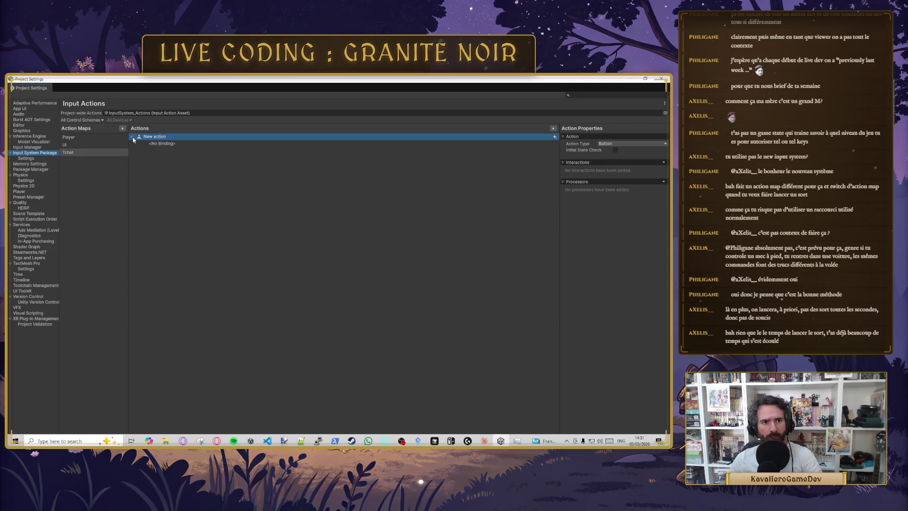
pyautogui.click(170, 144)
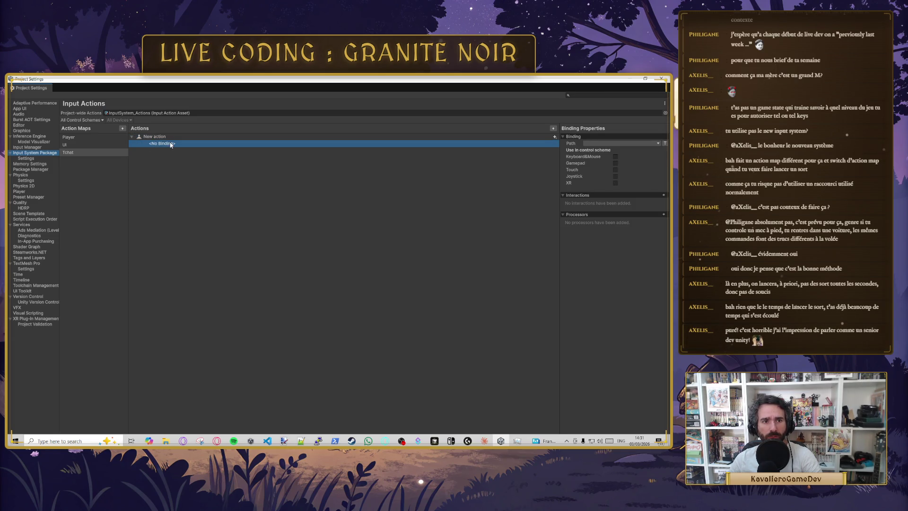
# Step: Delete the extra New action1 and rename the remaining Tchat action to Validate
pyautogui.click(554, 129)
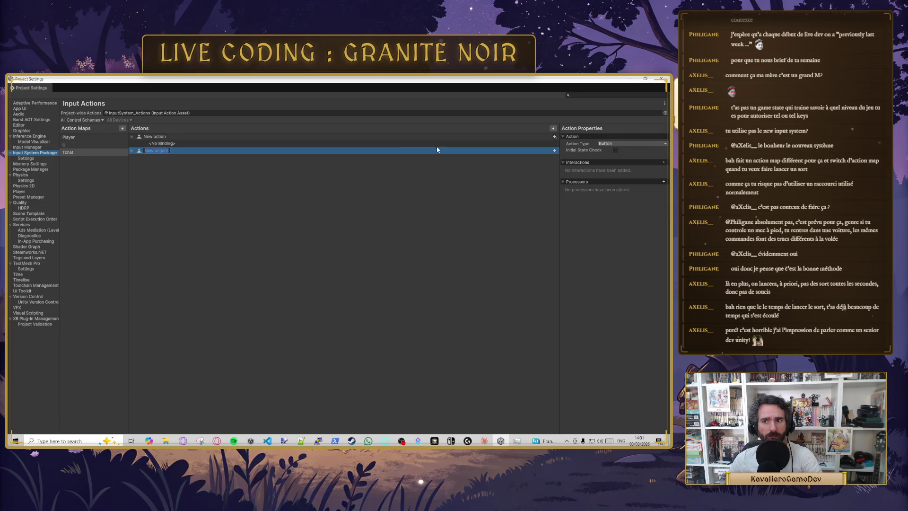
pyautogui.click(165, 144)
pyautogui.press('Up')
pyautogui.press('Down')
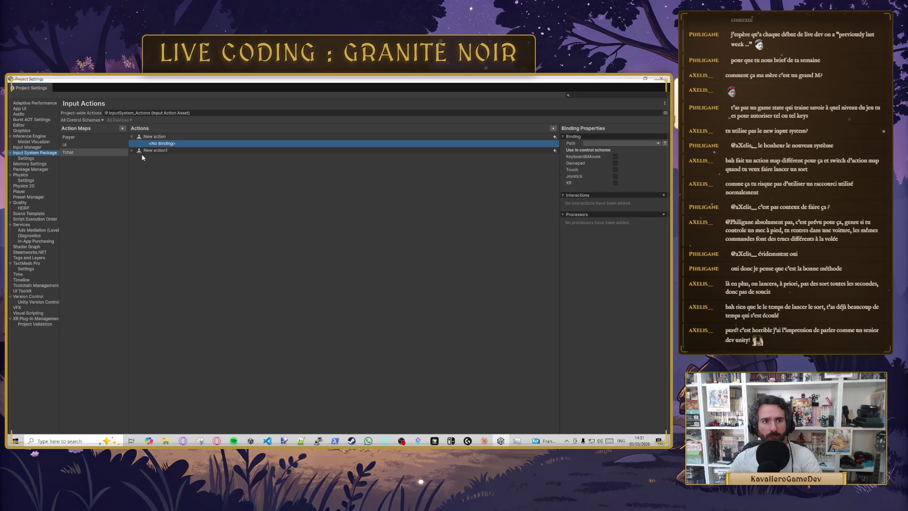
pyautogui.rightClick(156, 152)
pyautogui.click(186, 206)
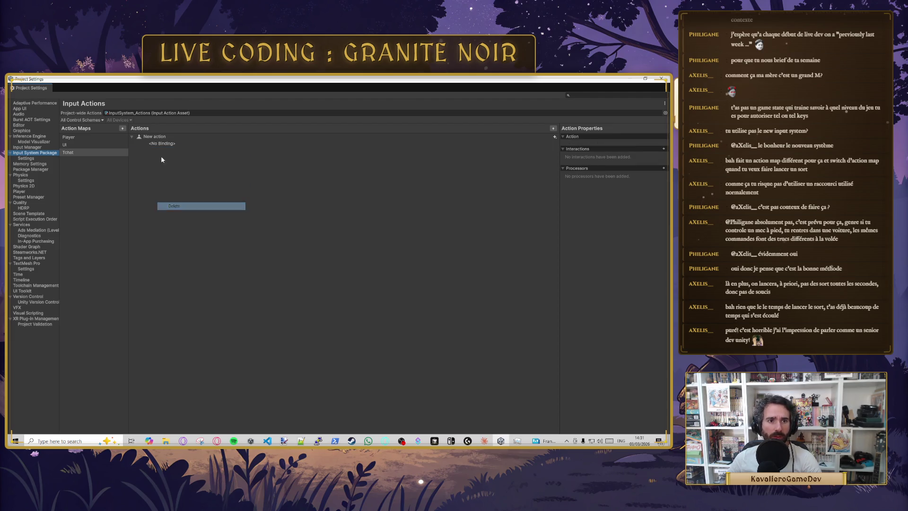
pyautogui.doubleClick(159, 137)
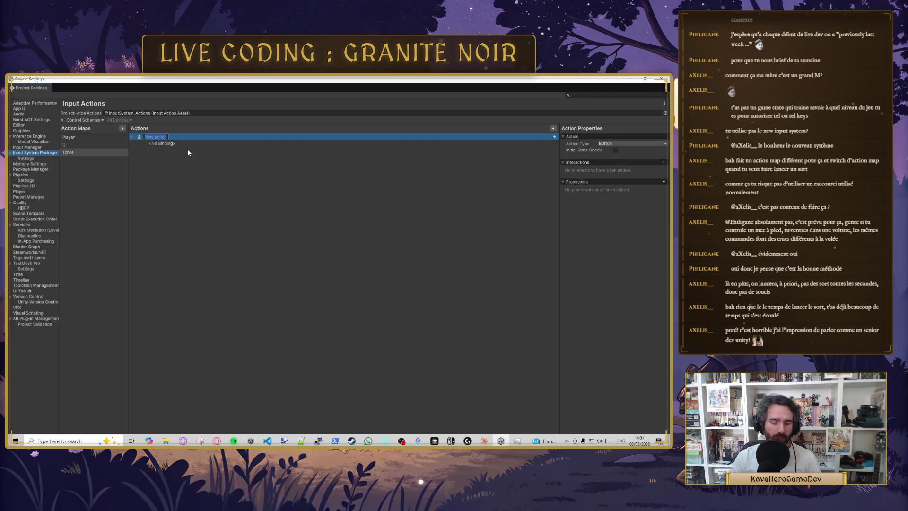
pyautogui.write('Validate')
pyautogui.press('Return')
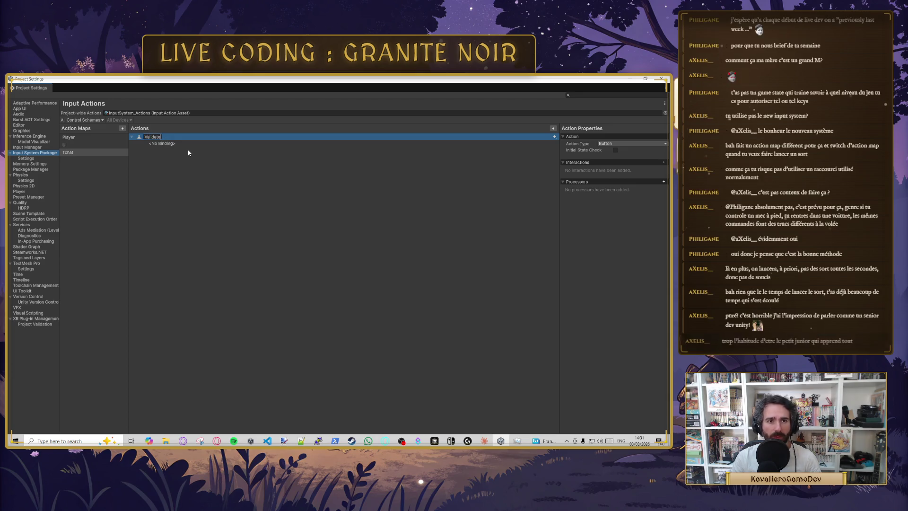